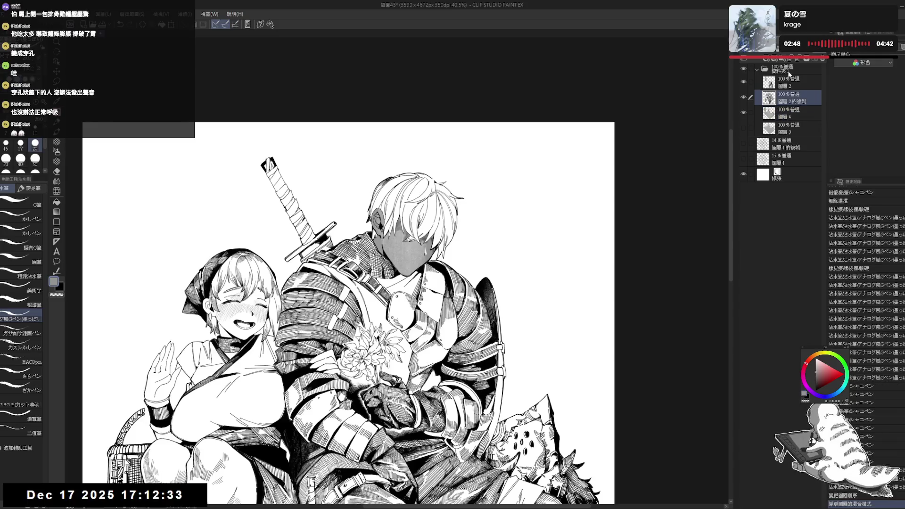
# Step: Set the duplicated line layer to Linear Burn and ink a small stroke in the knight's hair
pyautogui.hotkey('ctrl', 'shift', 'b')
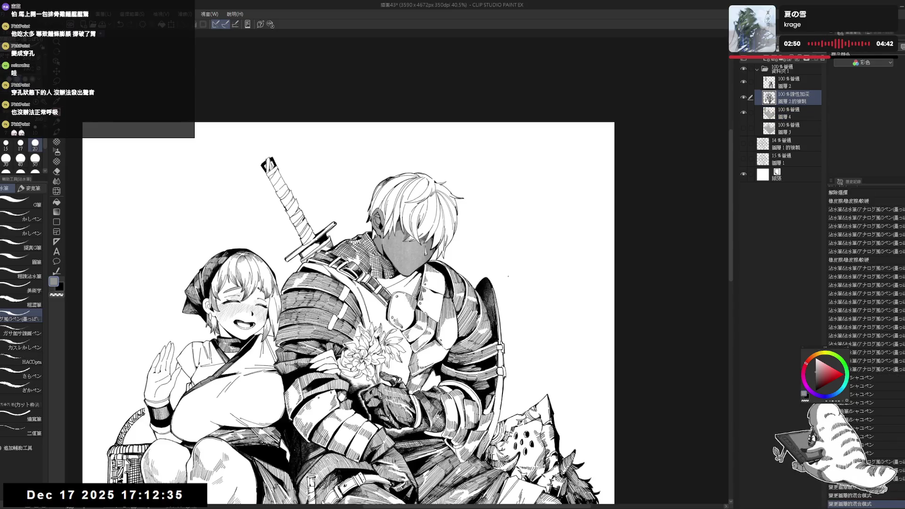
pyautogui.moveTo(404, 226); pyautogui.dragTo(407, 232)
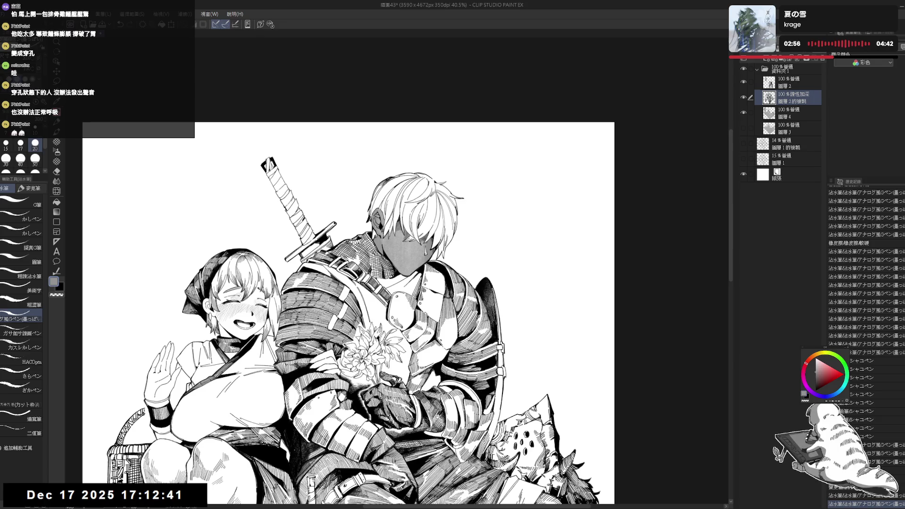
pyautogui.moveTo(407, 232); pyautogui.dragTo(374, 236)
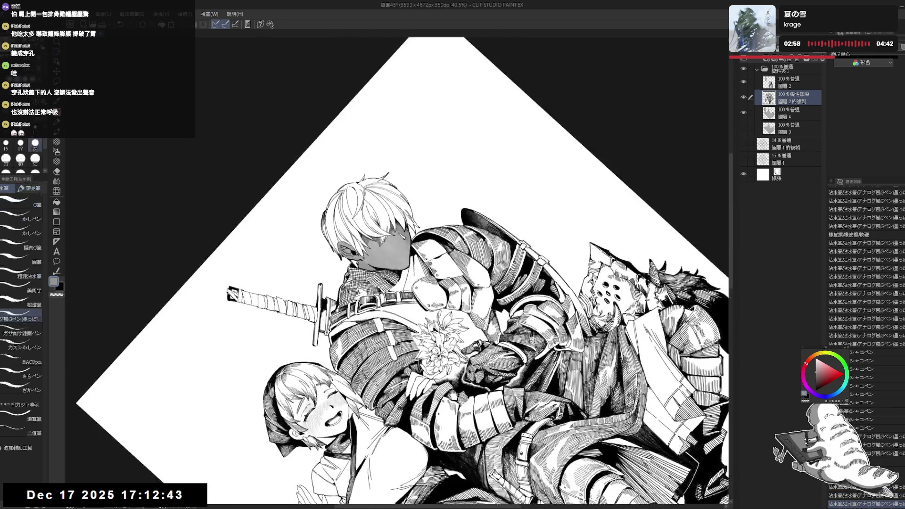
# Step: Switch to black and bucket-fill a small enclosed gap on the knight
pyautogui.press('x')
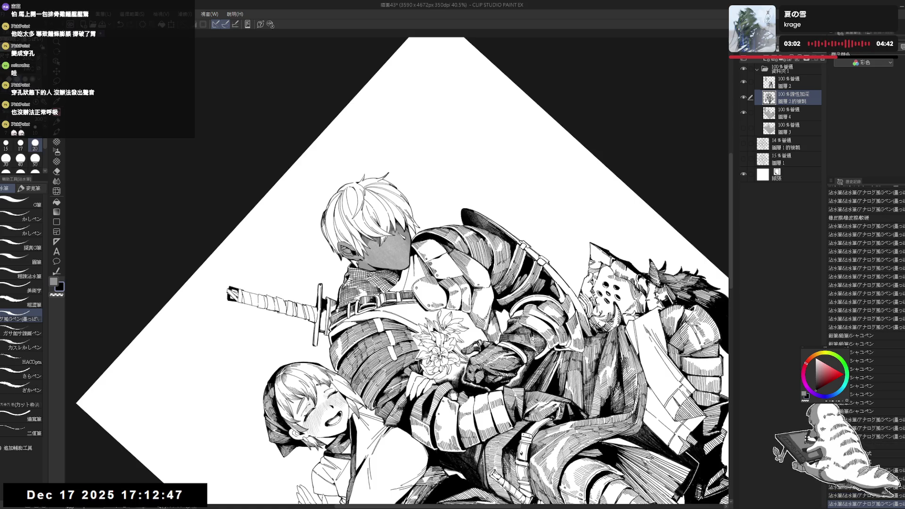
pyautogui.hotkey('ctrl', 'r')
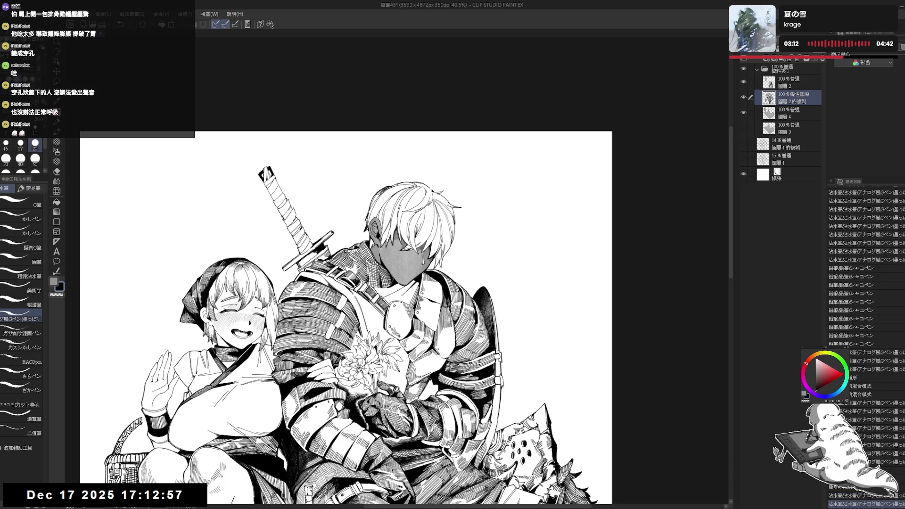
pyautogui.moveTo(344, 316); pyautogui.dragTo(302, 339)
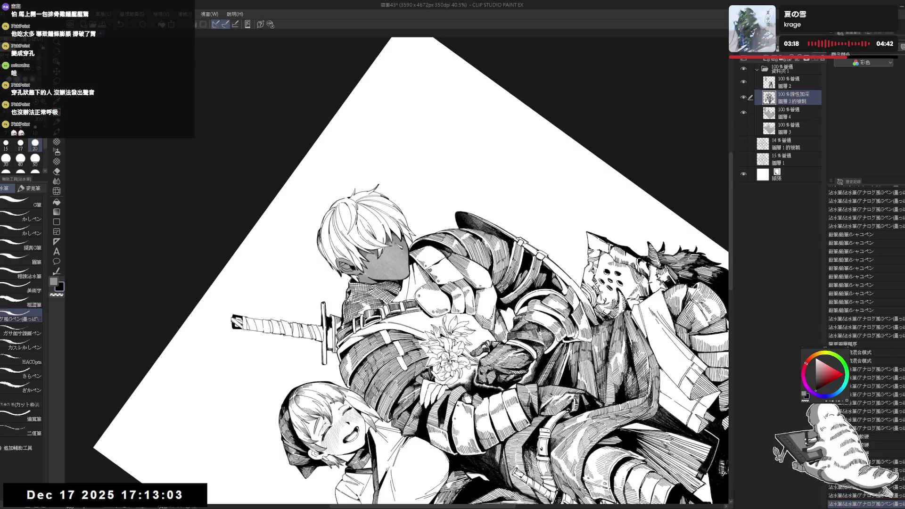
pyautogui.press('@')
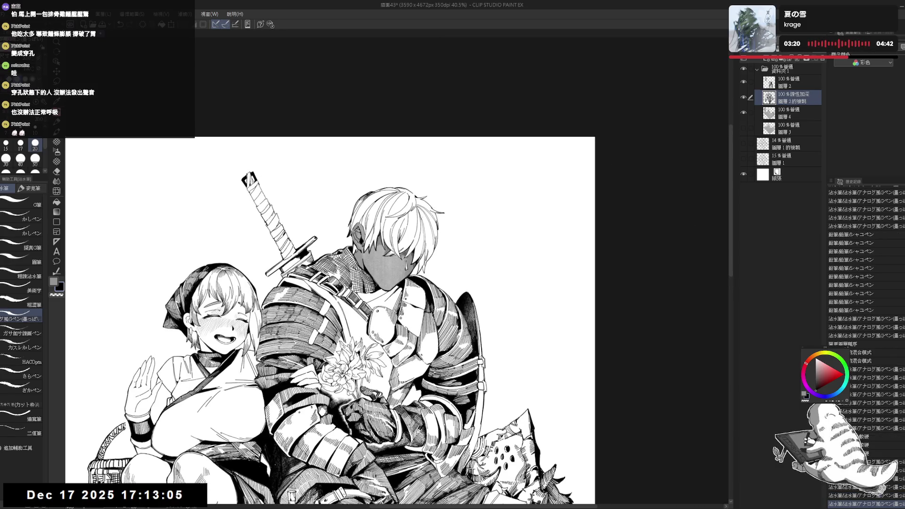
pyautogui.press('g')
pyautogui.click(423, 219)
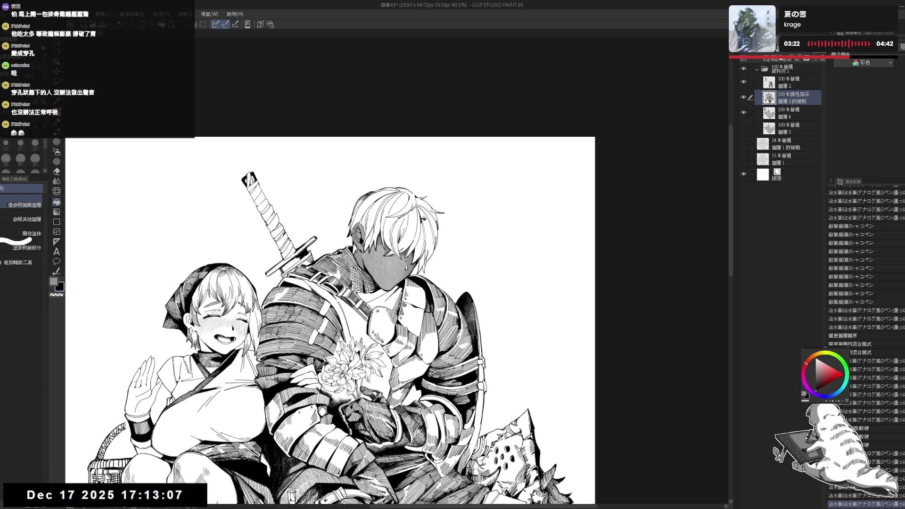
# Step: Zoom out over the illustration, reposition it, and tilt the view about 15° counter-clockwise
pyautogui.press('p')
pyautogui.moveTo(519, 236)
pyautogui.mouseDown()
pyautogui.moveTo(472, 189)
pyautogui.moveTo(434, 169)
pyautogui.mouseUp()
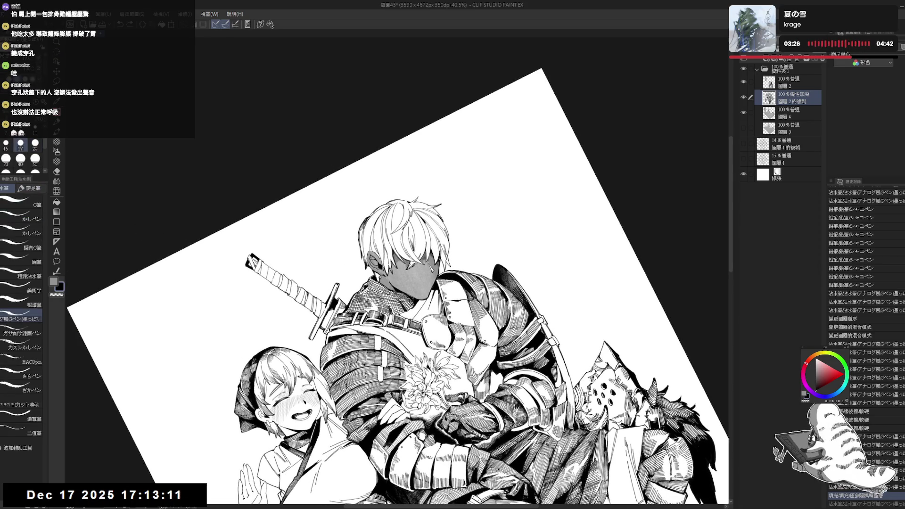
pyautogui.hotkey('ctrl', '@')
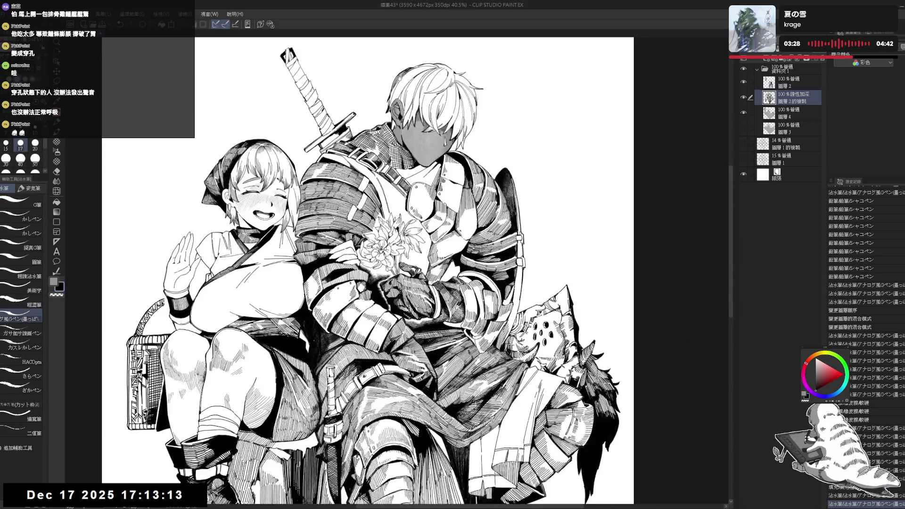
pyautogui.hotkey('ctrl', '-')
pyautogui.scroll(1, 376, 271)
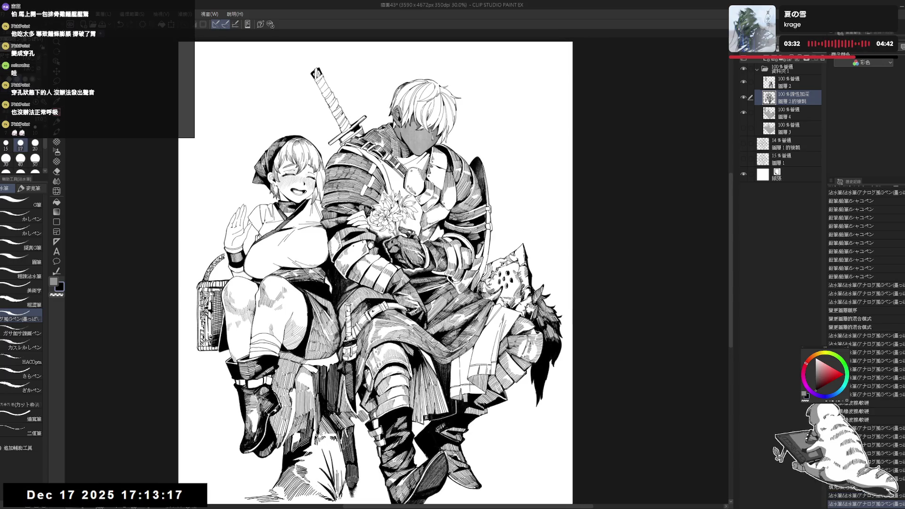
pyautogui.moveTo(369, 271); pyautogui.dragTo(358, 238)
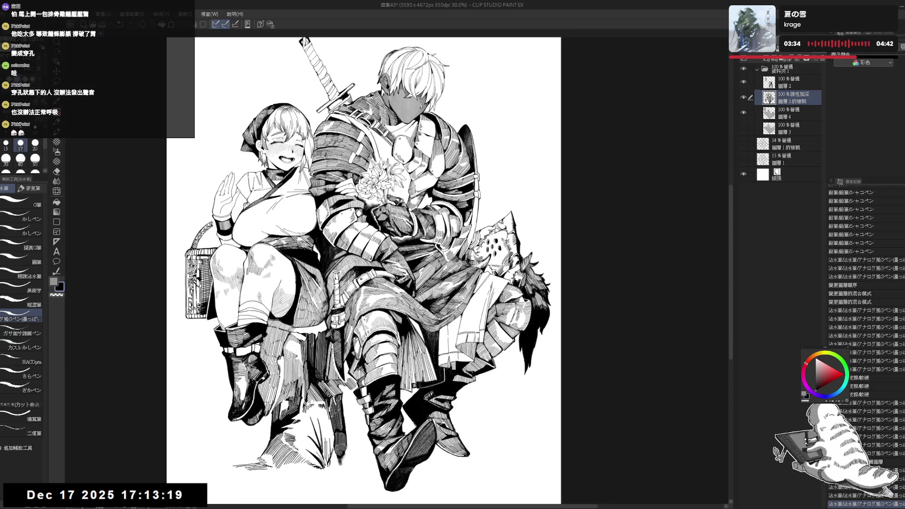
pyautogui.scroll(2, 348, 188)
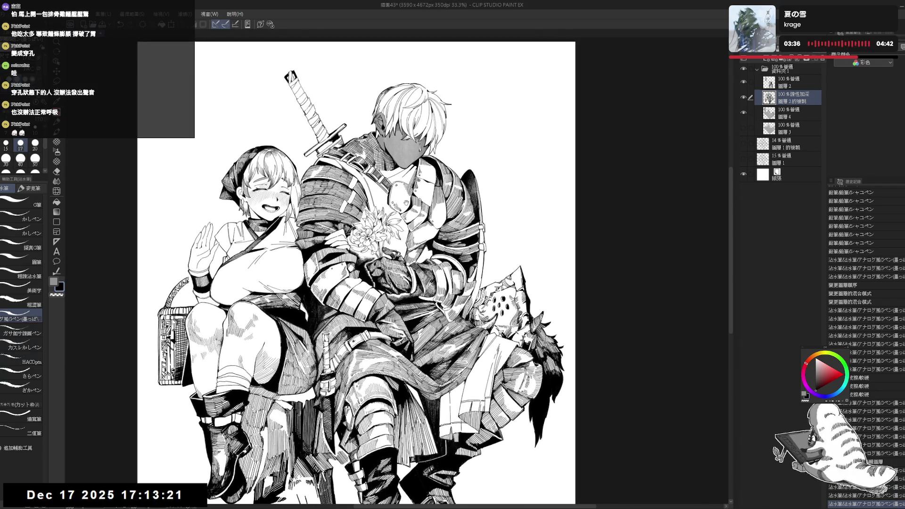
pyautogui.scroll(1, 377, 271)
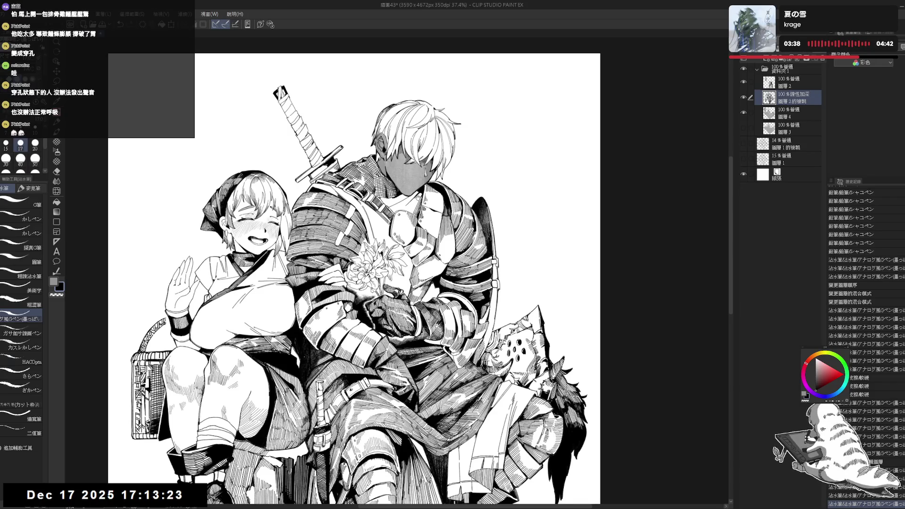
pyautogui.press('-')
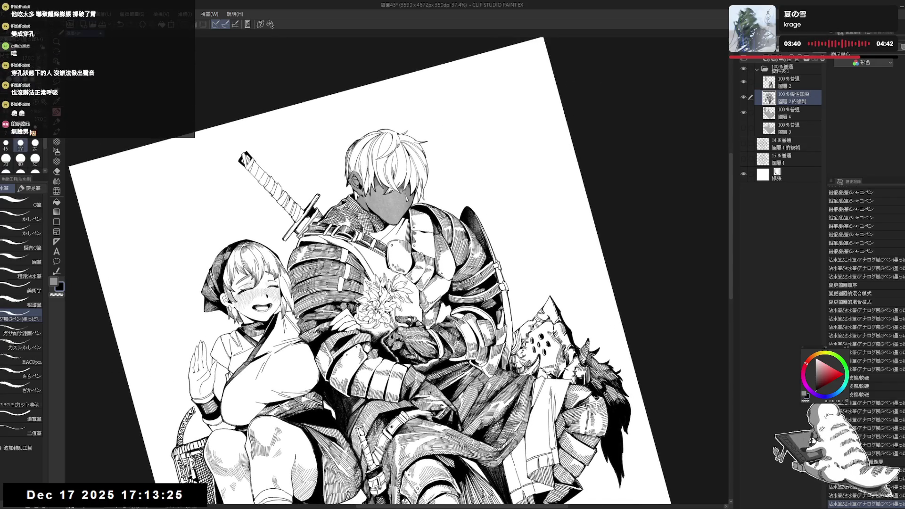
# Step: Erase stray marks near the knight's face, undo the extra stroke, and make 圖層4 active
pyautogui.moveTo(412, 193); pyautogui.dragTo(415, 202)
pyautogui.hotkey('ctrl', 'z')
pyautogui.hotkey('ctrl', 'z')
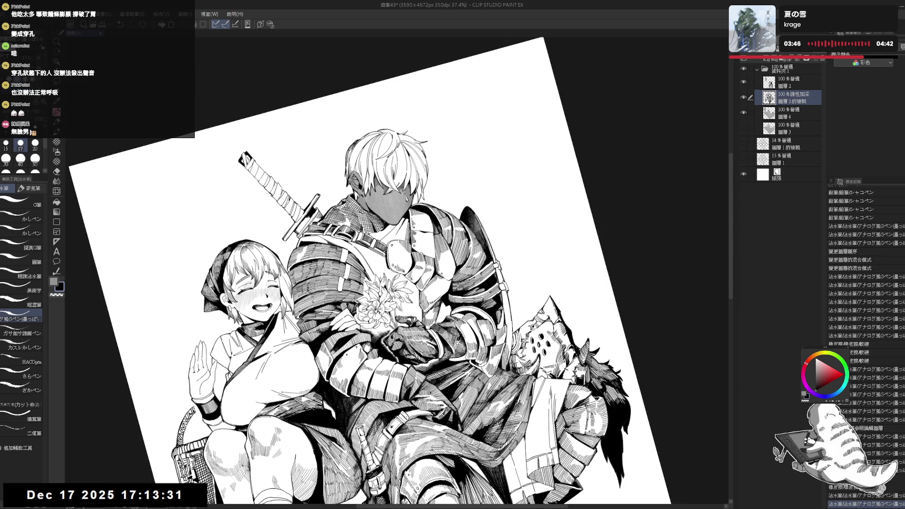
pyautogui.hotkey('ctrl', '@')
pyautogui.press('h')
pyautogui.press('h')
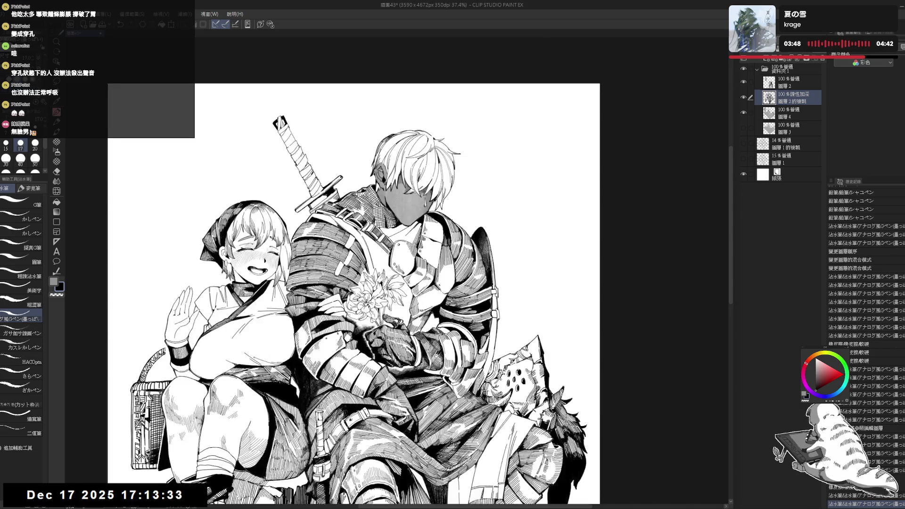
pyautogui.click(792, 113)
# Step: Erase a small part of the linework and return to the pen on 圖層2的複製
pyautogui.press('e')
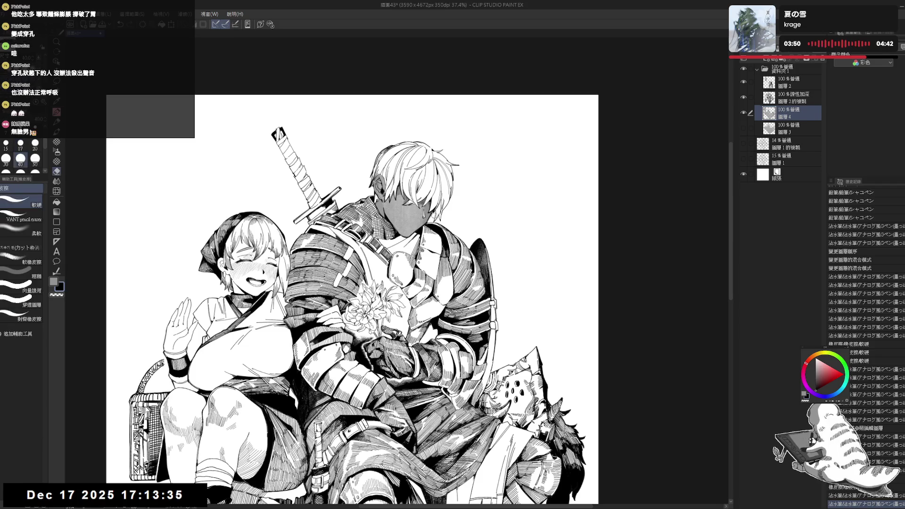
pyautogui.moveTo(427, 216); pyautogui.dragTo(433, 222)
pyautogui.press('p')
pyautogui.click(772, 100)
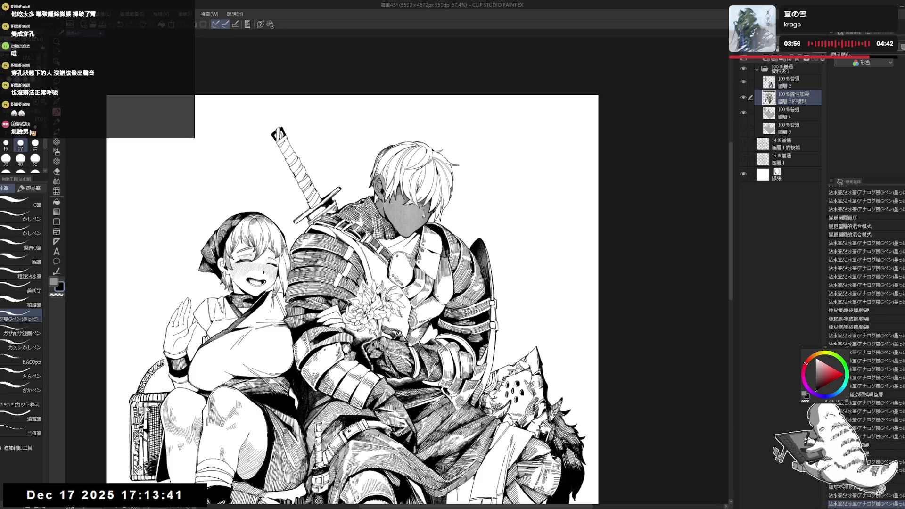
# Step: Undo the last two pen strokes, redraw one, and undo it again
pyautogui.hotkey('ctrl', '-')
pyautogui.hotkey('ctrl', '-')
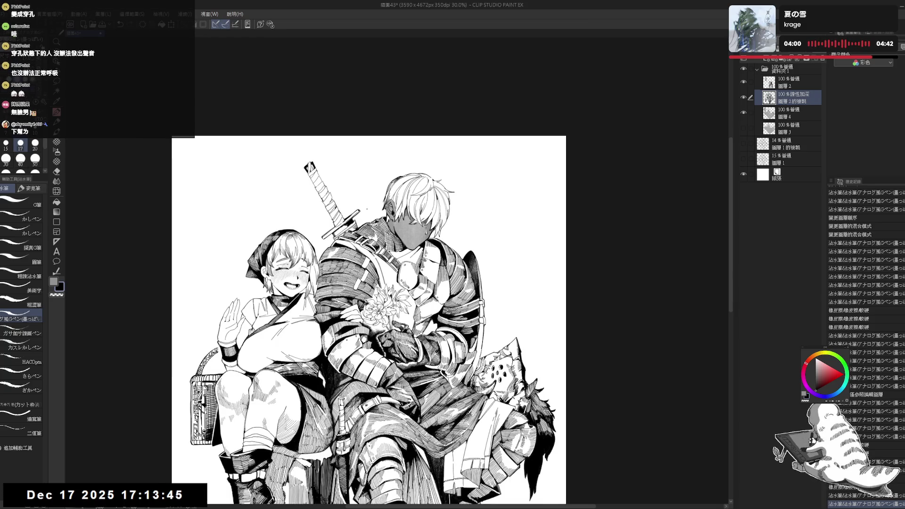
pyautogui.hscroll(1, 366, 320)
pyautogui.scroll(1, 410, 228)
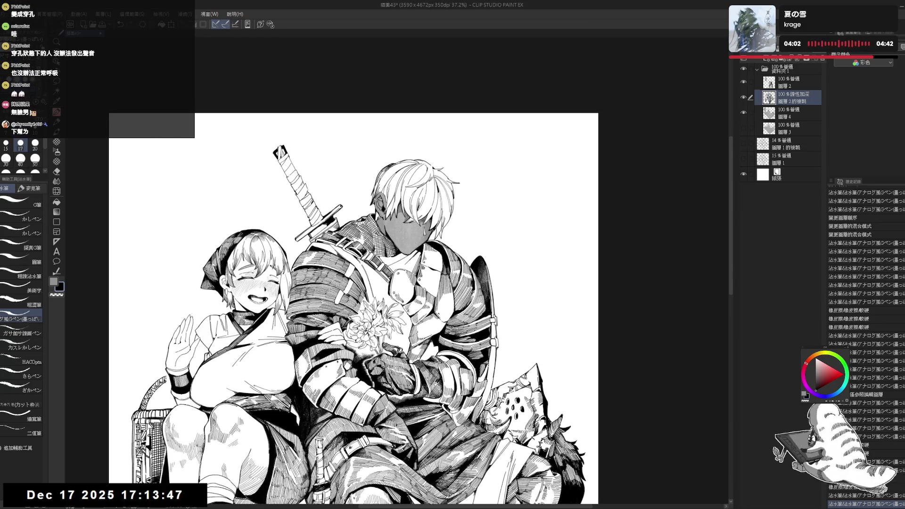
pyautogui.hotkey('ctrl', 'z')
pyautogui.hotkey('ctrl', 'z')
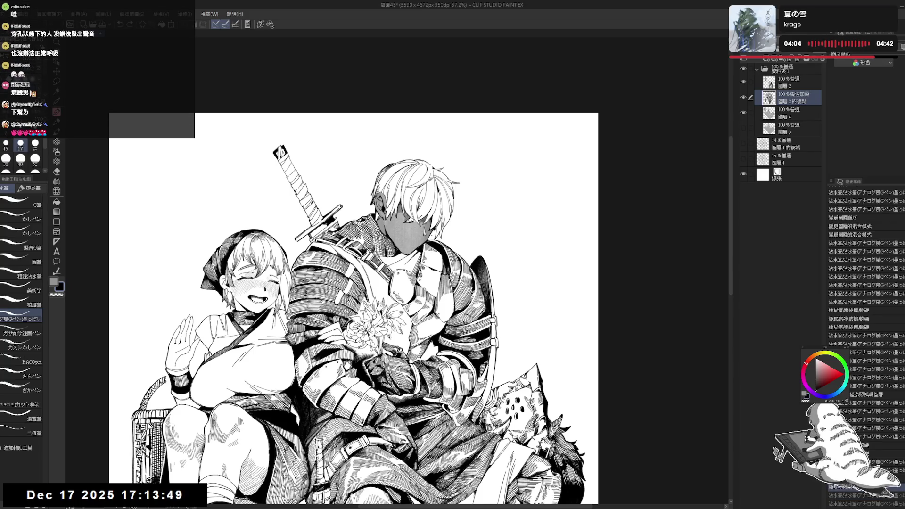
pyautogui.moveTo(410, 228); pyautogui.dragTo(414, 231)
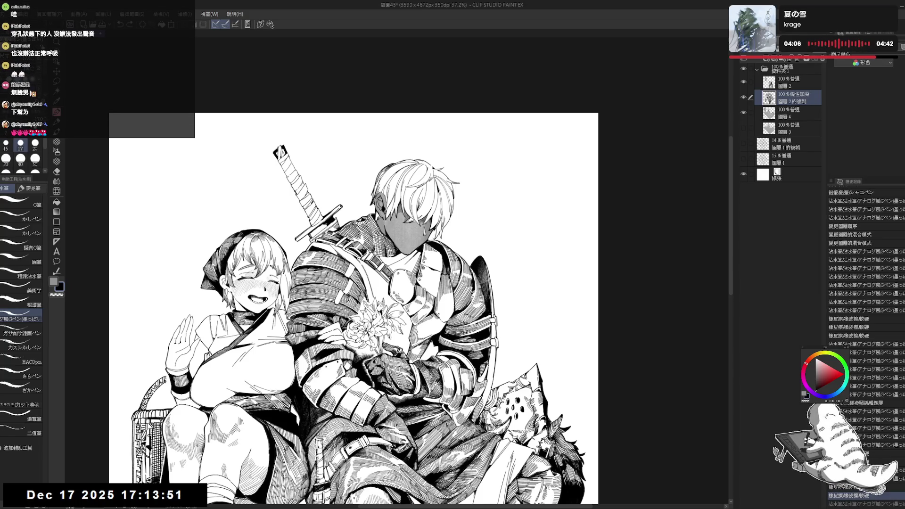
pyautogui.hotkey('ctrl', 'z')
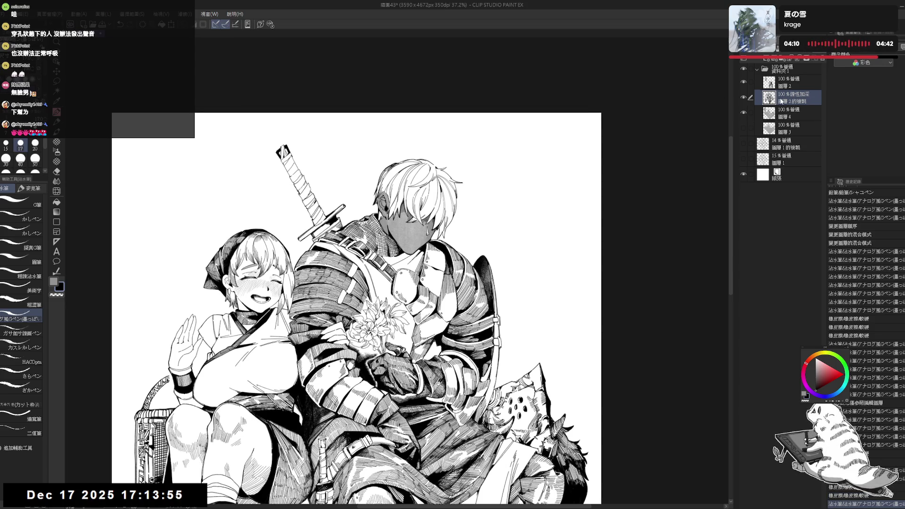
# Step: Erase a small mark near the knight's face on the 圖層2的複製 layer
pyautogui.click(781, 116)
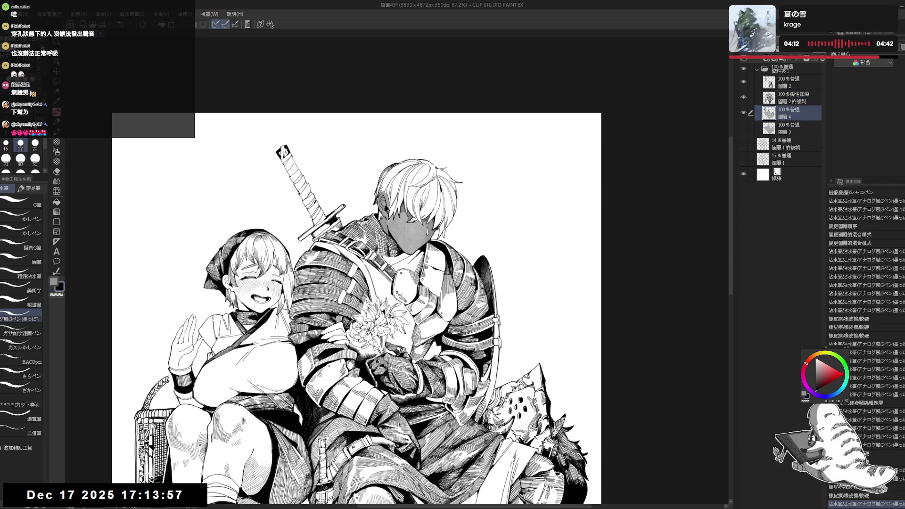
pyautogui.click(792, 97)
pyautogui.press('e')
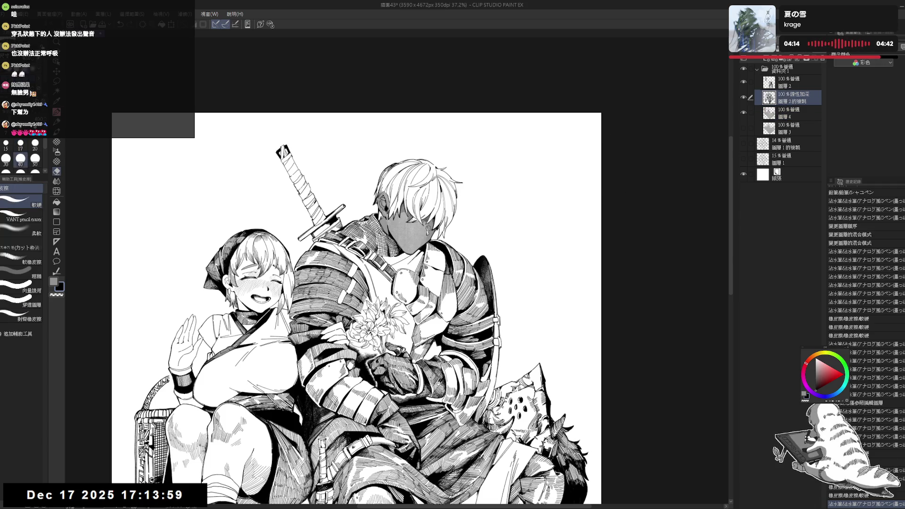
pyautogui.click(426, 234)
pyautogui.press('p')
# Step: Erase several tiny marks near the knight's face on layer 圖層4
pyautogui.click(781, 116)
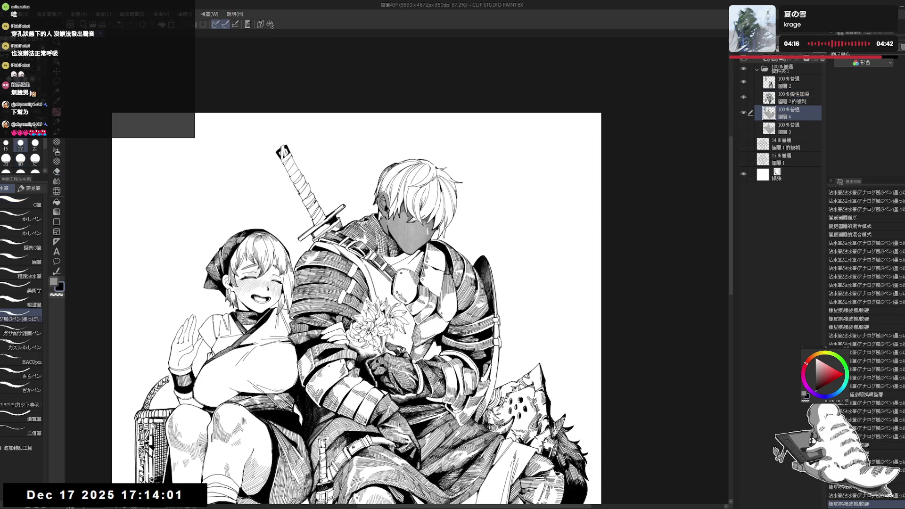
pyautogui.press('e')
pyautogui.click(426, 234)
pyautogui.click(426, 235)
pyautogui.click(426, 235)
pyautogui.click(427, 235)
pyautogui.click(426, 238)
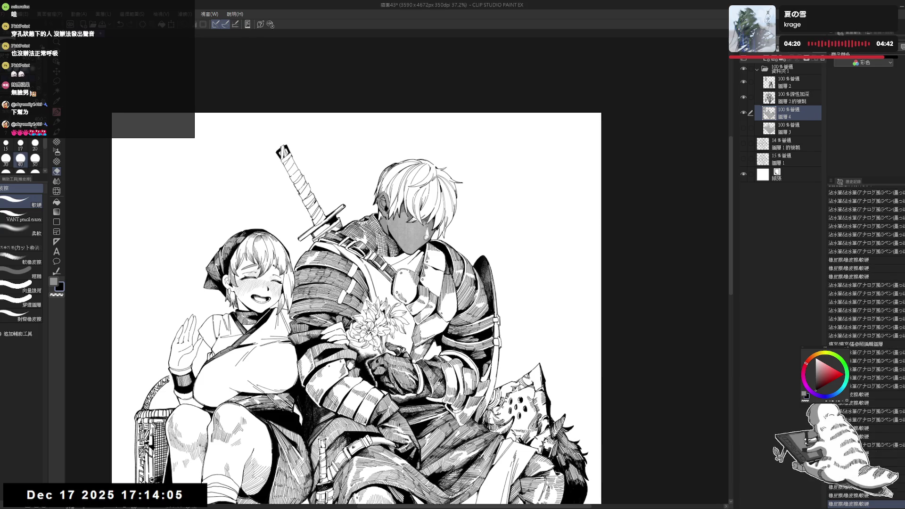
pyautogui.press('p')
# Step: Mirror and tilt the canvas counter-clockwise, then select 圖層 2的複製 for inking
pyautogui.press('h')
pyautogui.press('h')
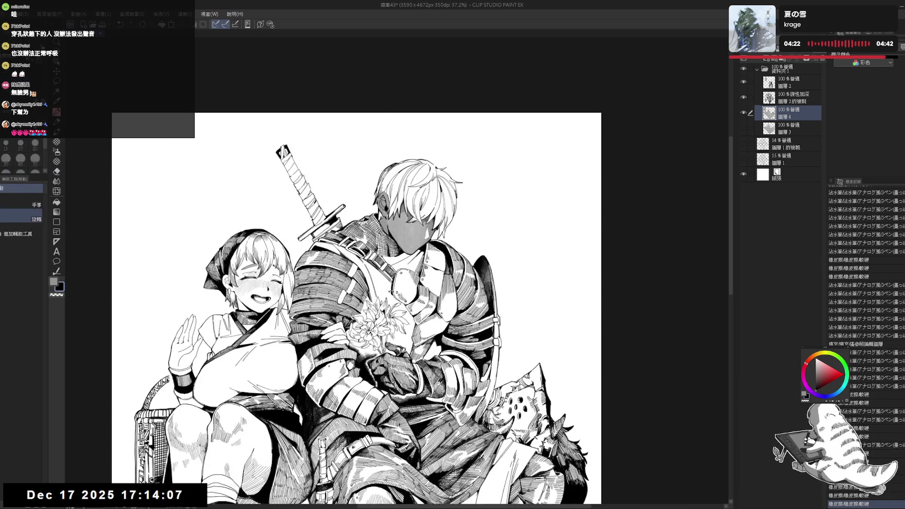
pyautogui.moveTo(461, 224); pyautogui.dragTo(444, 205)
pyautogui.click(793, 98)
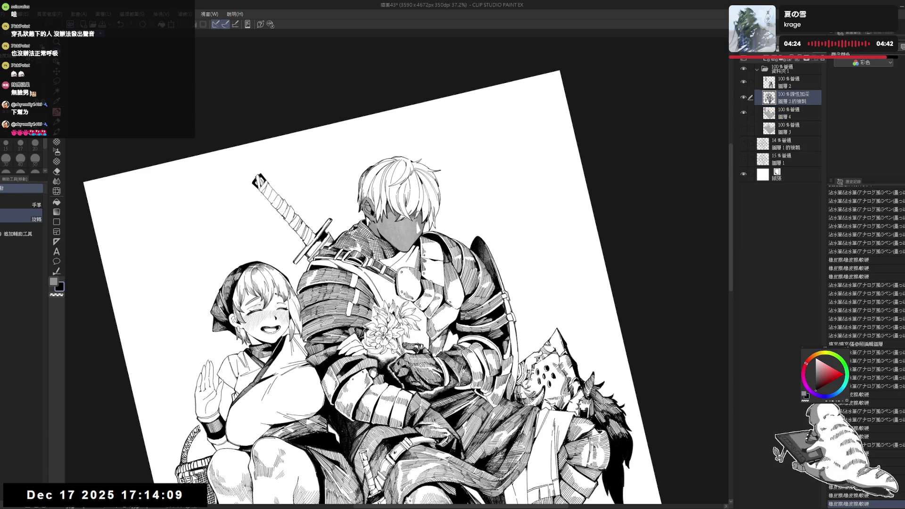
# Step: Redo the undone pen strokes, flipping the view to check the drawing
pyautogui.press('p')
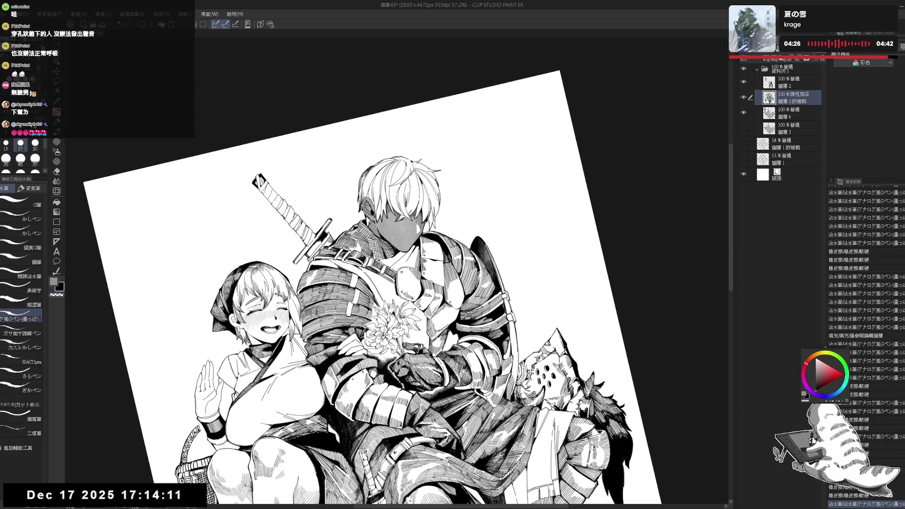
pyautogui.hotkey('ctrl', 'y')
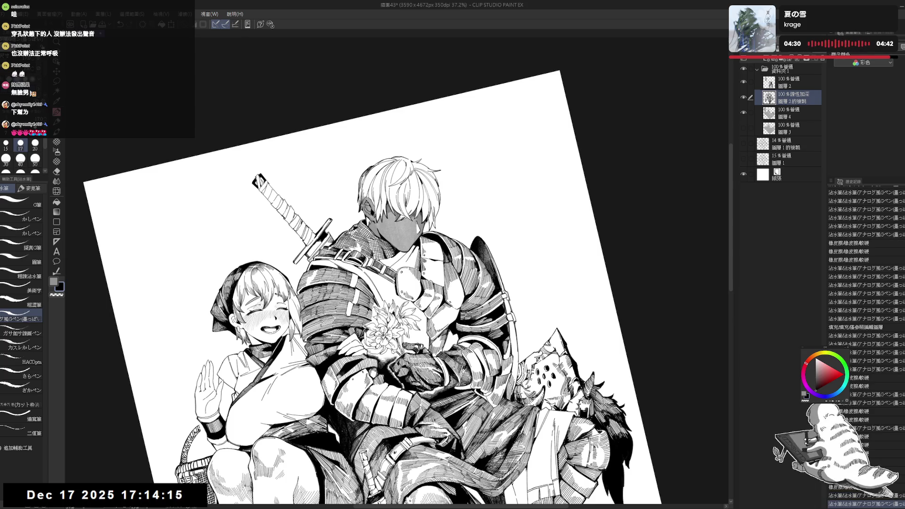
pyautogui.hotkey('ctrl', 'y')
pyautogui.hotkey('ctrl', 'y')
pyautogui.hotkey('ctrl', 'y')
pyautogui.hotkey('ctrl', 'y')
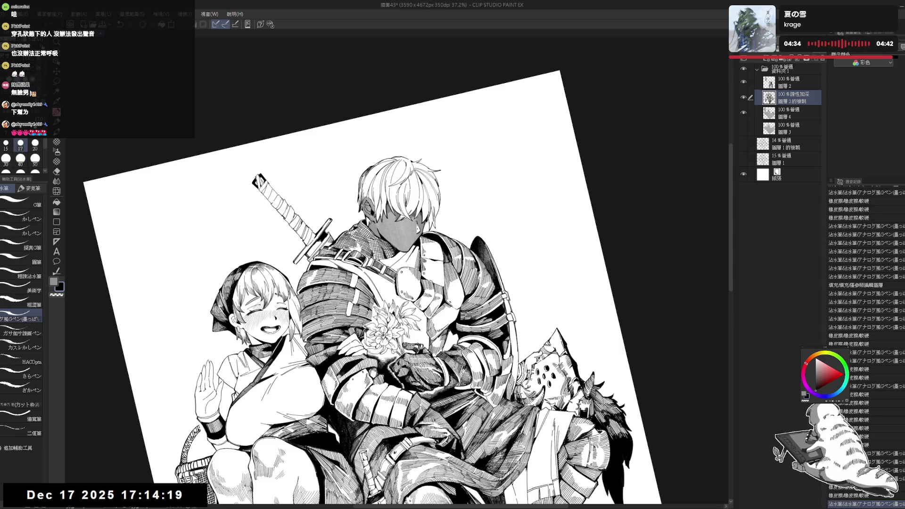
pyautogui.hotkey('ctrl', 'y')
pyautogui.hotkey('ctrl', 'y')
pyautogui.hotkey('ctrl', '@')
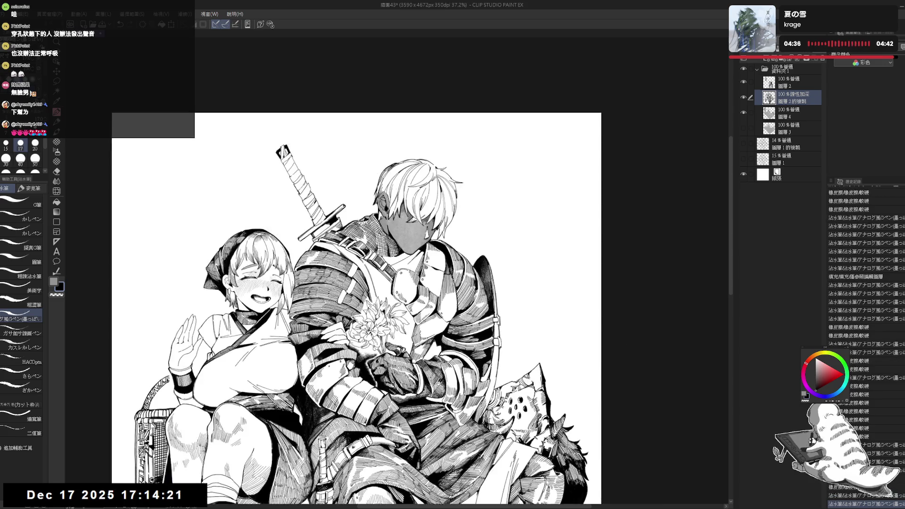
pyautogui.press('h')
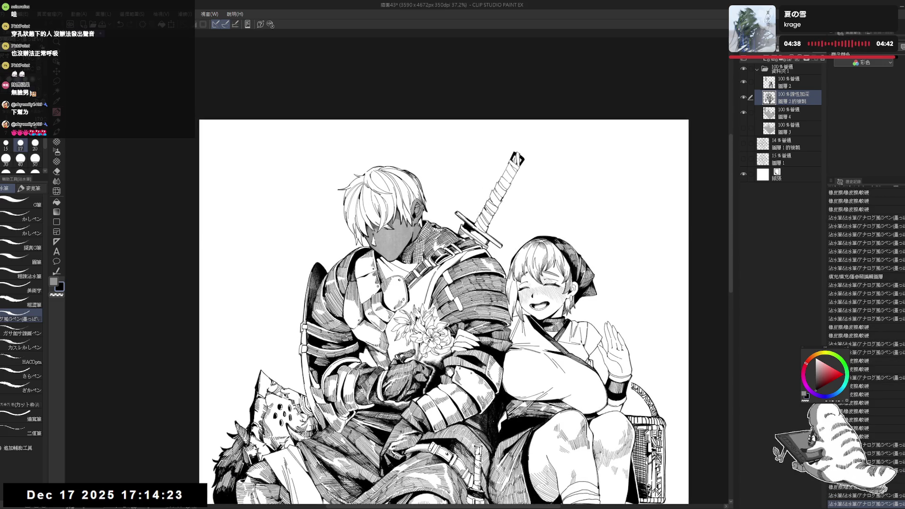
pyautogui.hotkey('ctrl', 'y')
pyautogui.press('h')
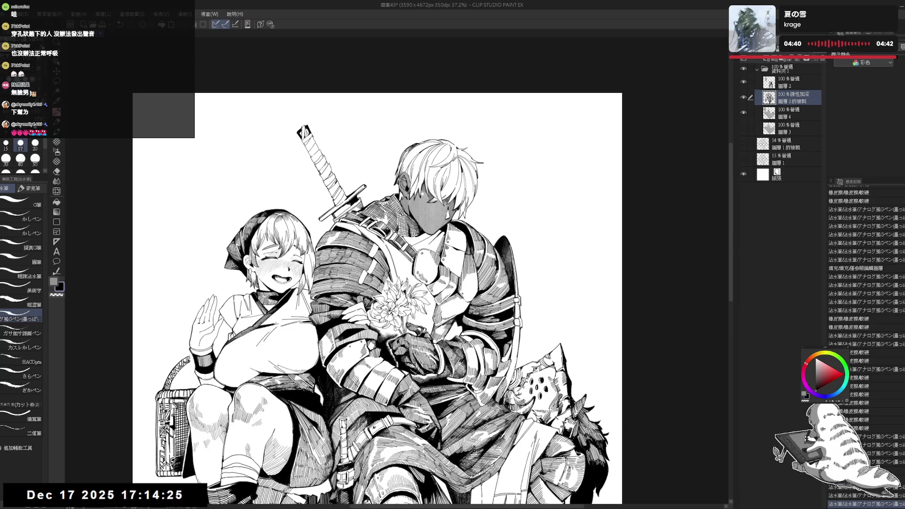
pyautogui.hotkey('ctrl', 'y')
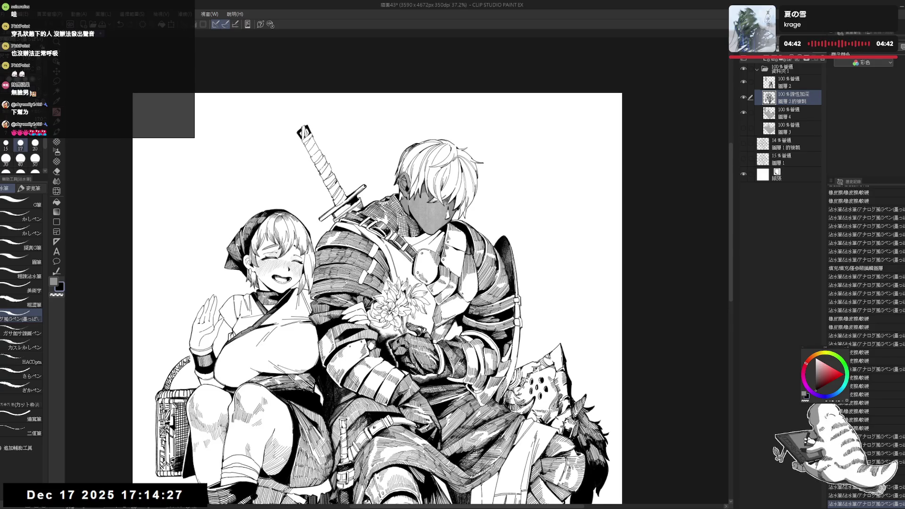
pyautogui.hotkey('ctrl', 'y')
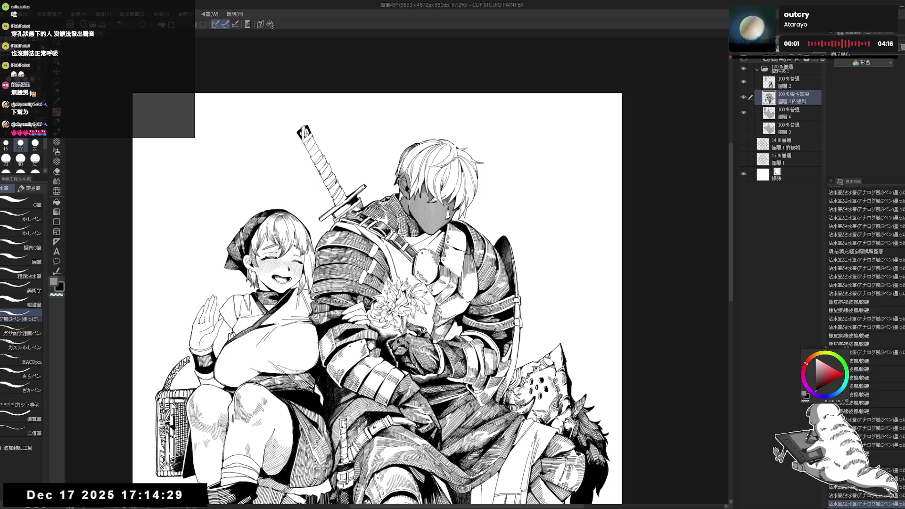
# Step: Redo the remaining strokes, zoom out to 25%, and save 插圖43
pyautogui.scroll(2, 377, 297)
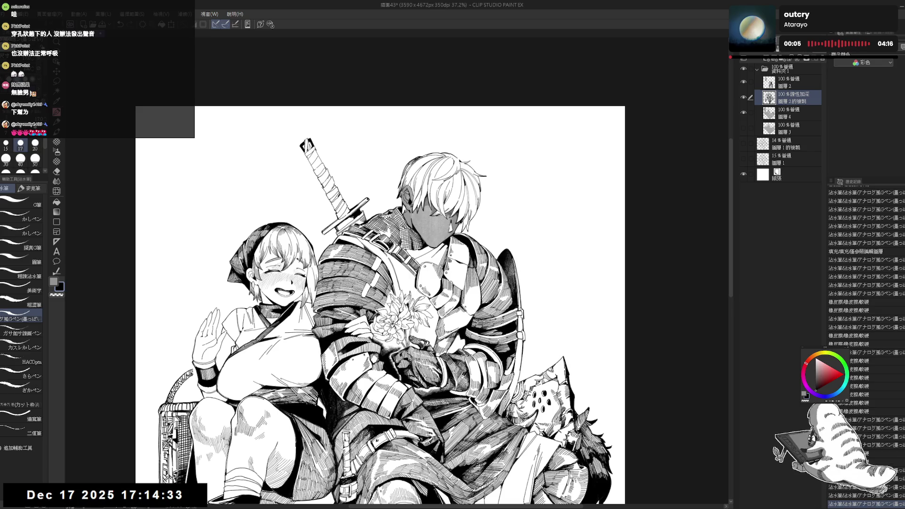
pyautogui.hotkey('ctrl', 'y')
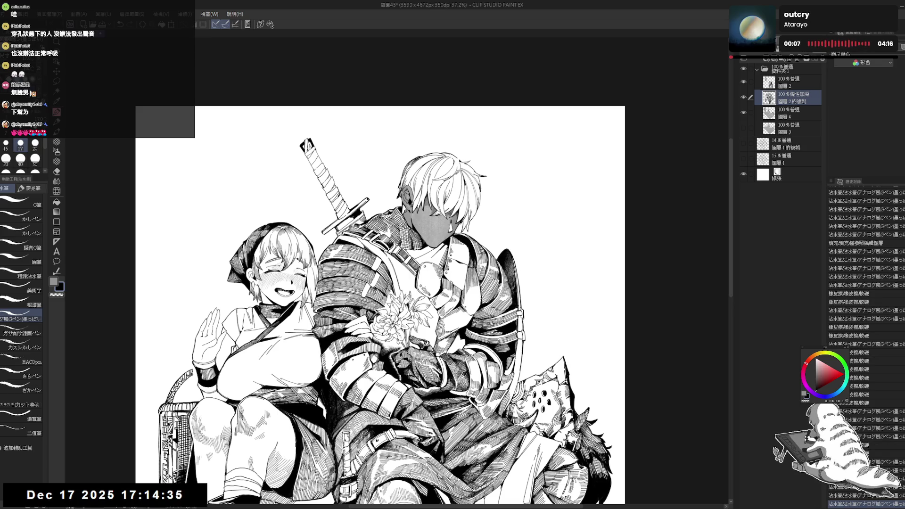
pyautogui.hotkey('ctrl', 'y')
pyautogui.scroll(-5, 382, 306)
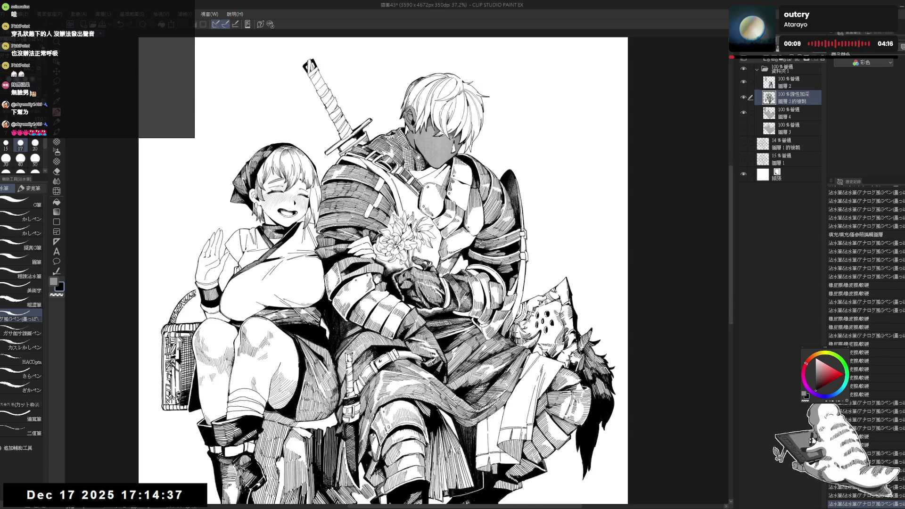
pyautogui.hotkey('ctrl', '-')
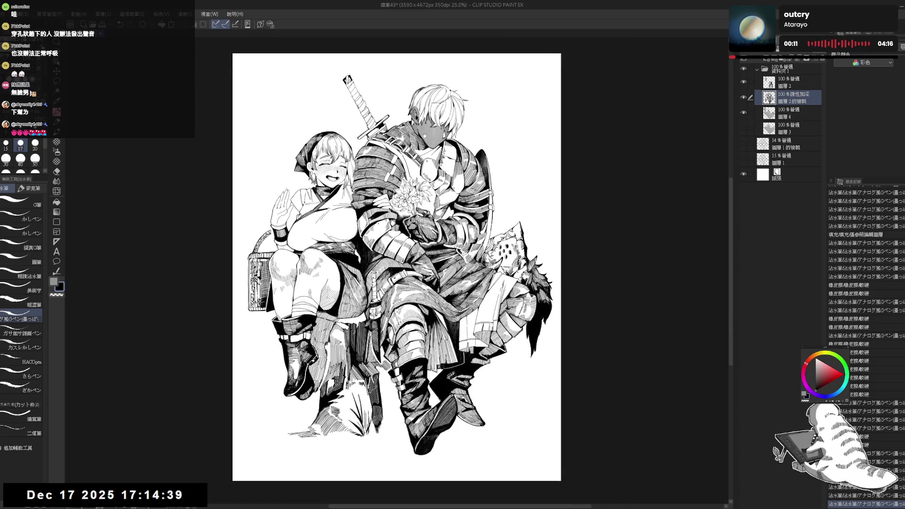
pyautogui.moveTo(406, 278); pyautogui.dragTo(406, 287)
pyautogui.hotkey('ctrl', 's')
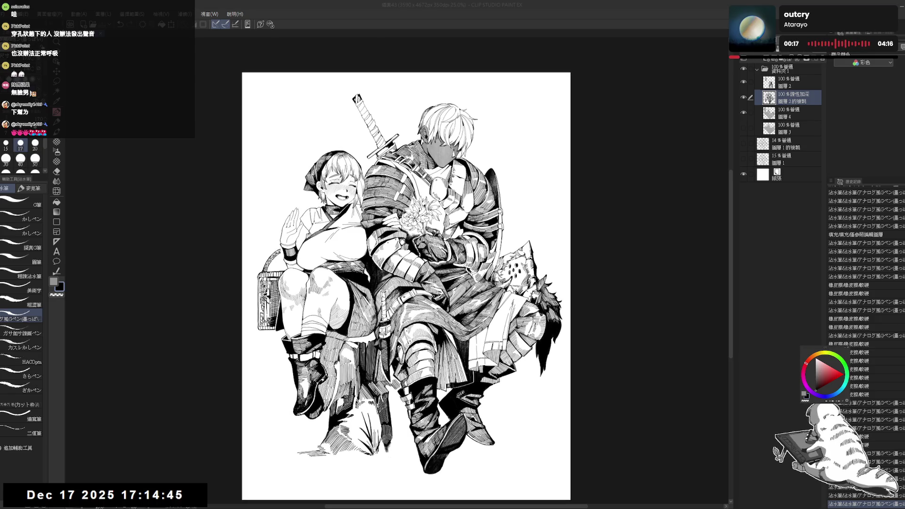
# Step: Show the 插圖12_2.png reference side by side with the illustration, widening the drawing pane
pyautogui.click(121, 34)
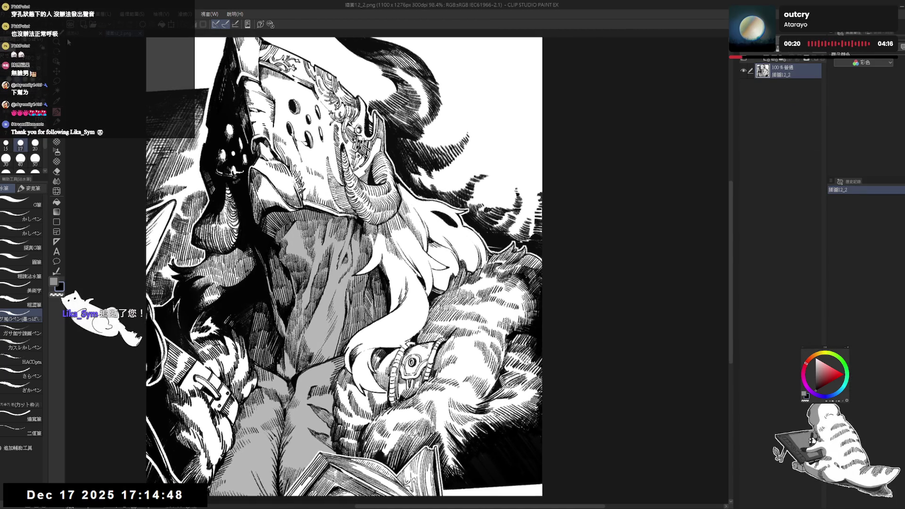
pyautogui.moveTo(76, 34); pyautogui.dragTo(487, 21)
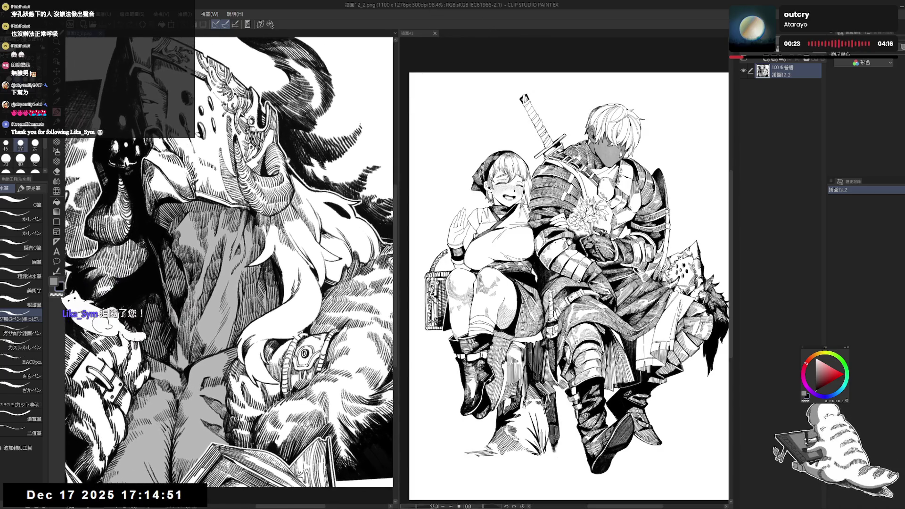
pyautogui.scroll(4, 685, 104)
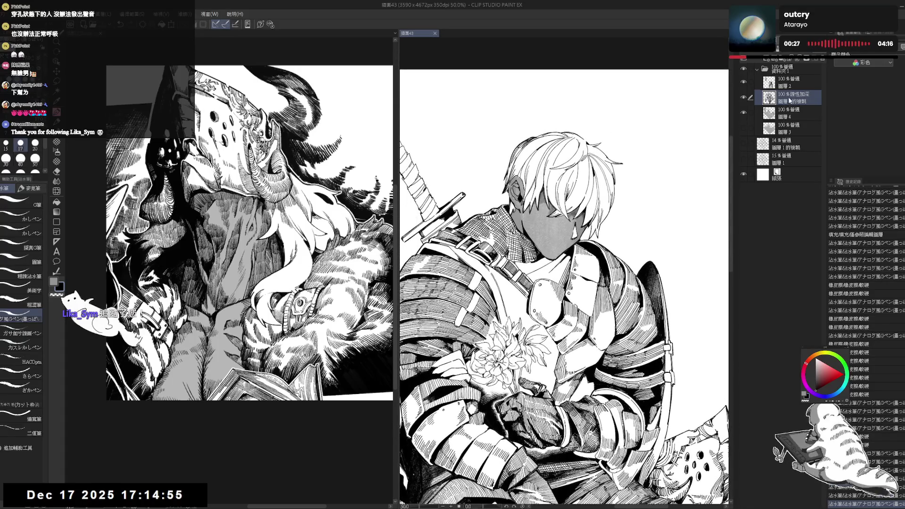
pyautogui.moveTo(397, 201); pyautogui.dragTo(285, 201)
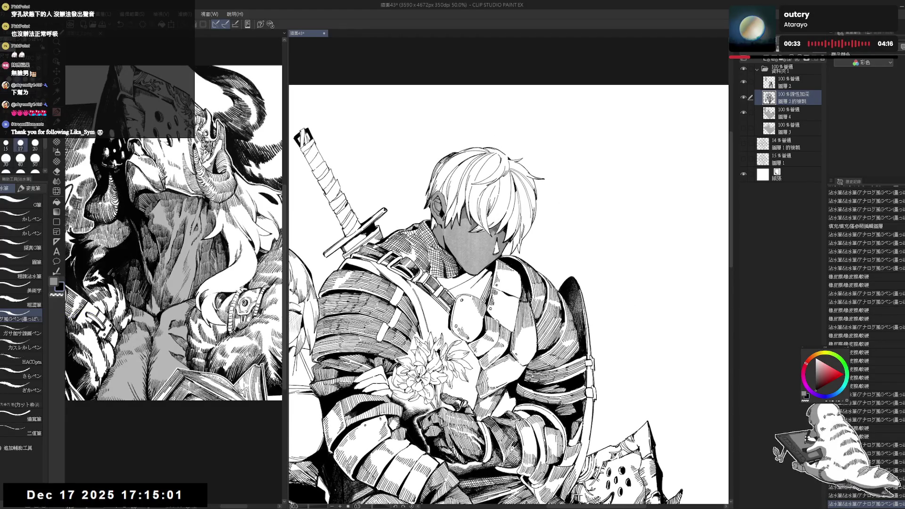
# Step: Try a small ink mark near the knight's face, undo it, and adjust the view rotation
pyautogui.moveTo(518, 283); pyautogui.dragTo(485, 264)
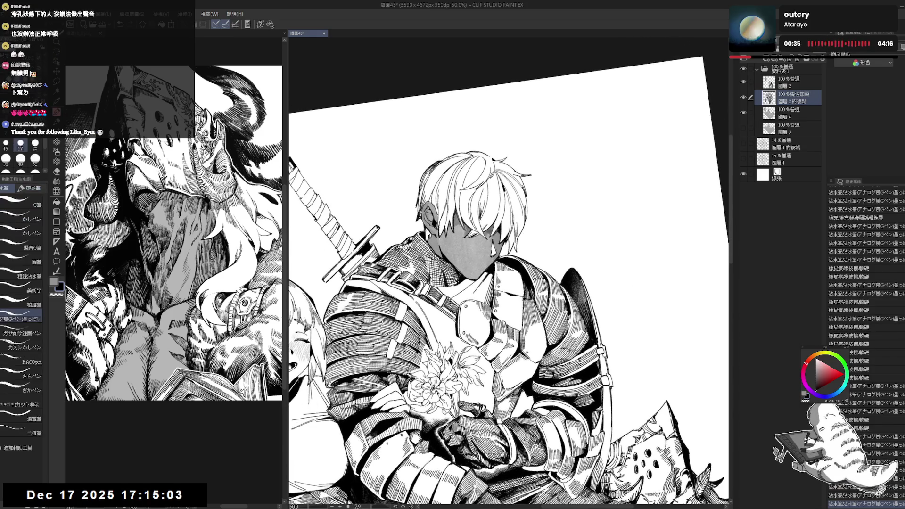
pyautogui.click(506, 245)
pyautogui.hotkey('ctrl', 'z')
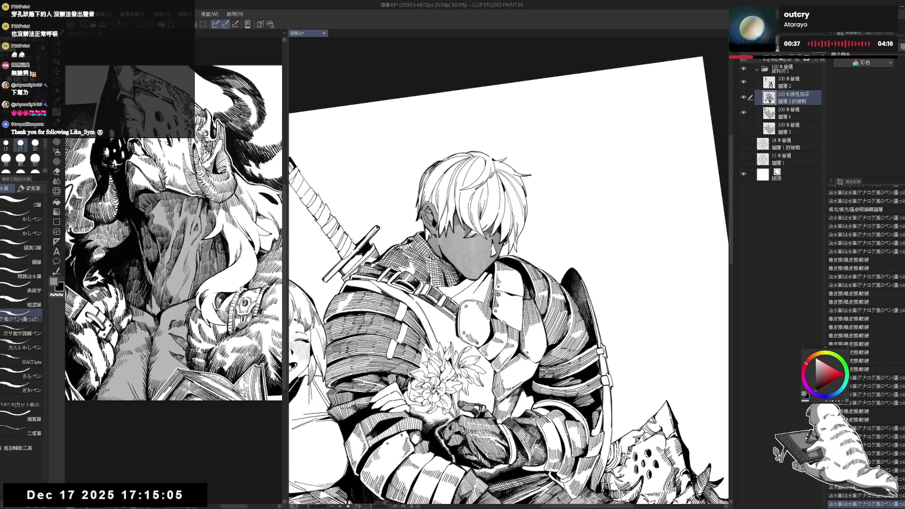
pyautogui.hotkey('ctrl', '@')
pyautogui.scroll(-1, 509, 283)
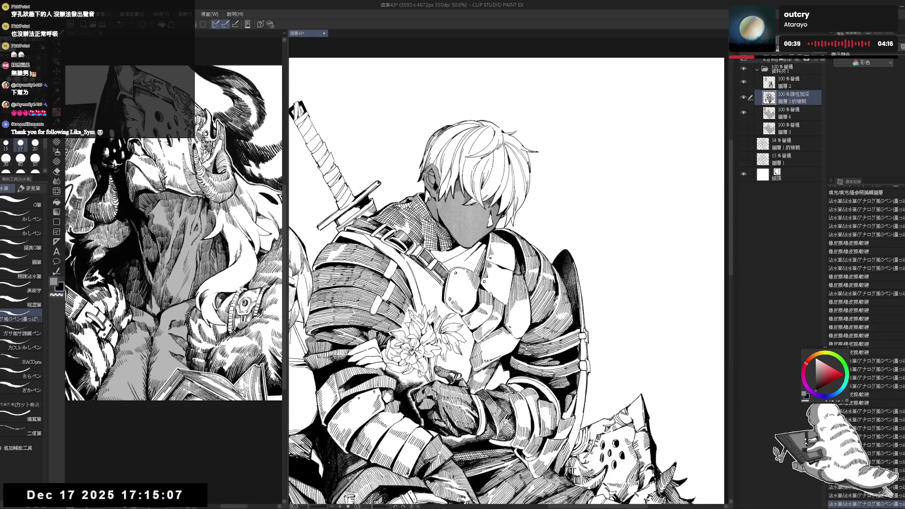
pyautogui.scroll(-2, 507, 282)
pyautogui.scroll(4, 451, 216)
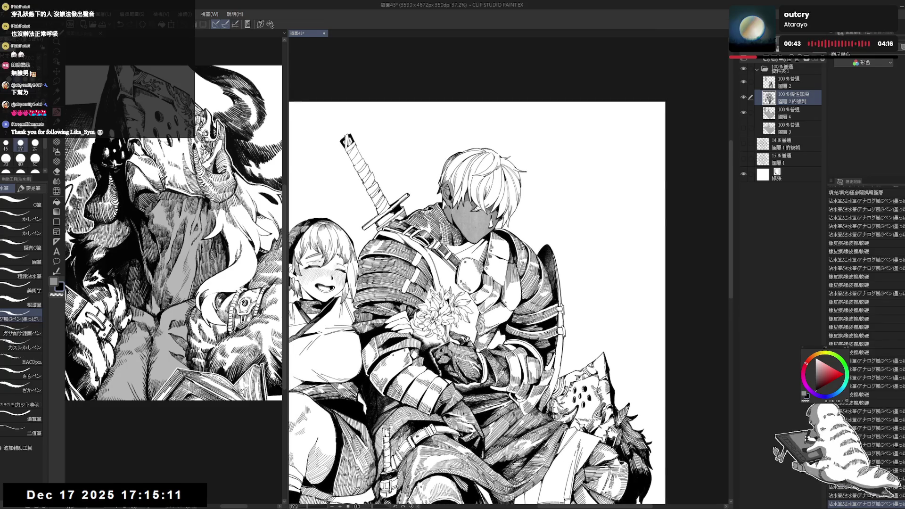
pyautogui.press('^')
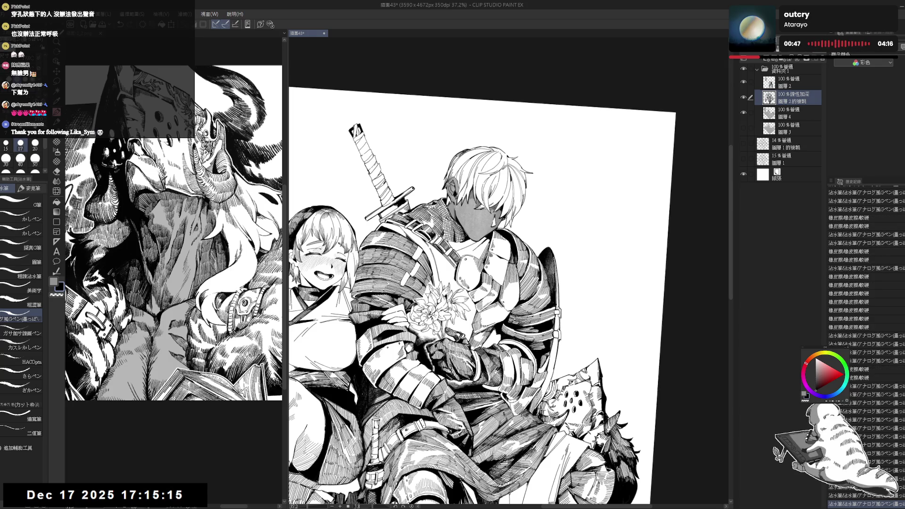
pyautogui.moveTo(613, 283); pyautogui.dragTo(608, 222)
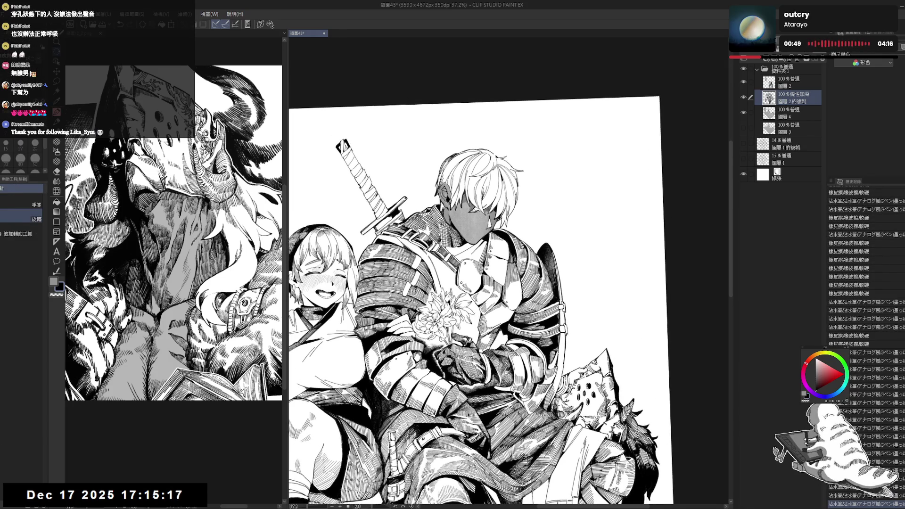
# Step: Fit the illustration, shrink the reference pane, and add hatching along the knight's armour edge
pyautogui.press('e')
pyautogui.press('p')
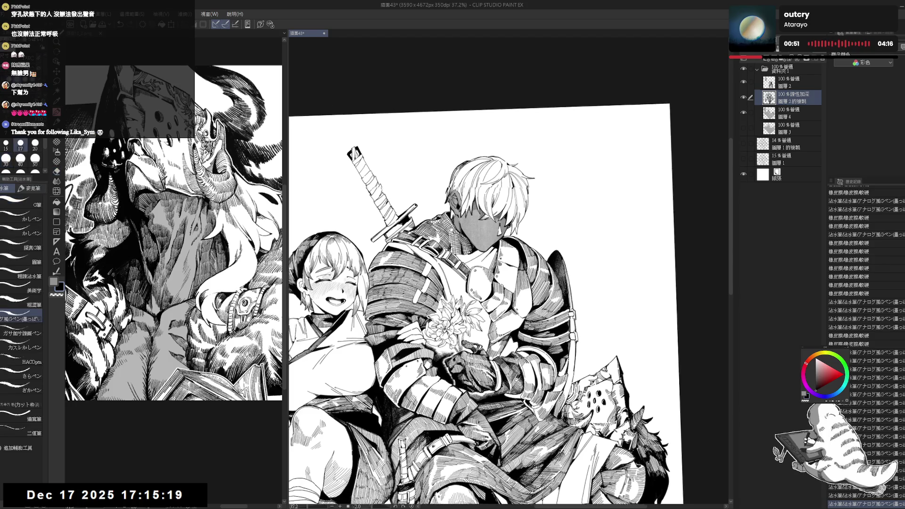
pyautogui.hotkey('ctrl', '0')
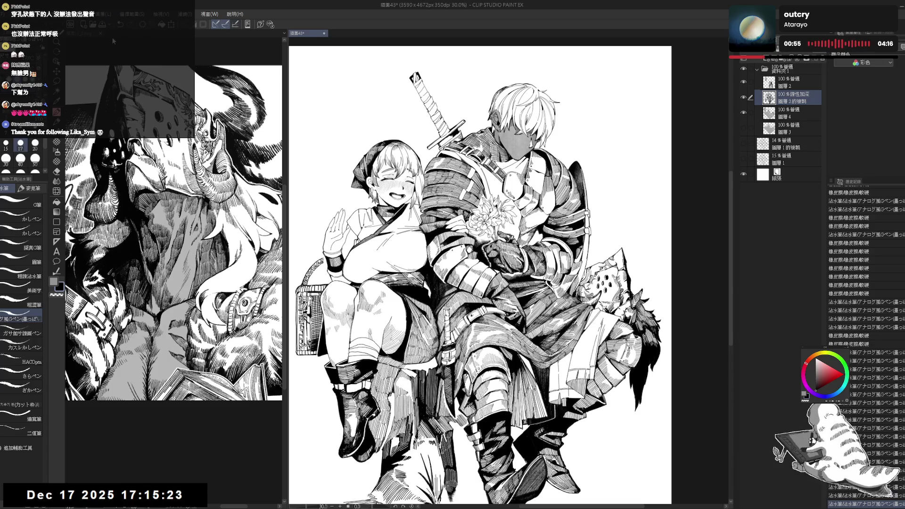
pyautogui.moveTo(285, 117); pyautogui.dragTo(178, 118)
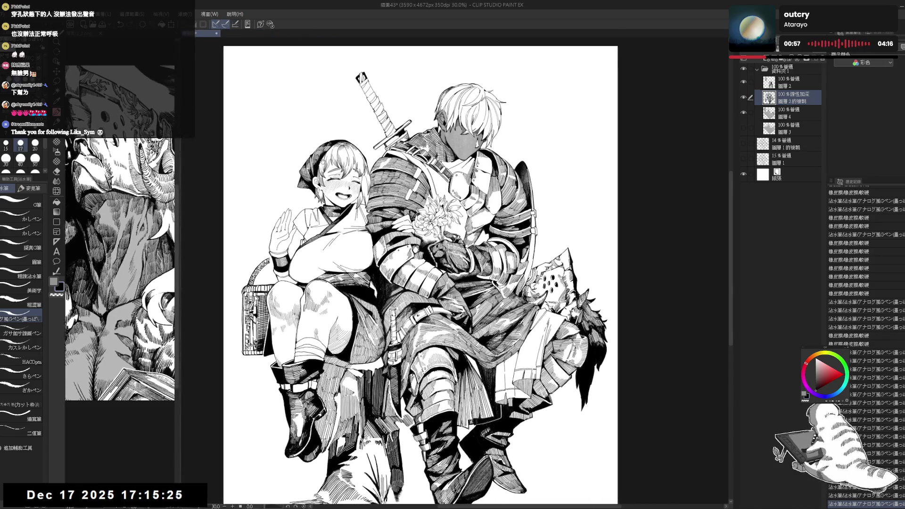
pyautogui.scroll(1, 408, 150)
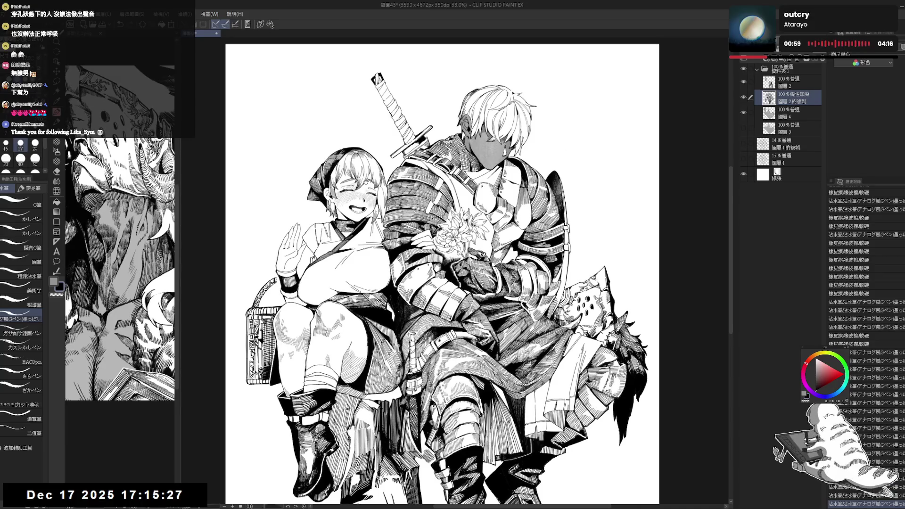
pyautogui.moveTo(424, 198); pyautogui.dragTo(379, 188)
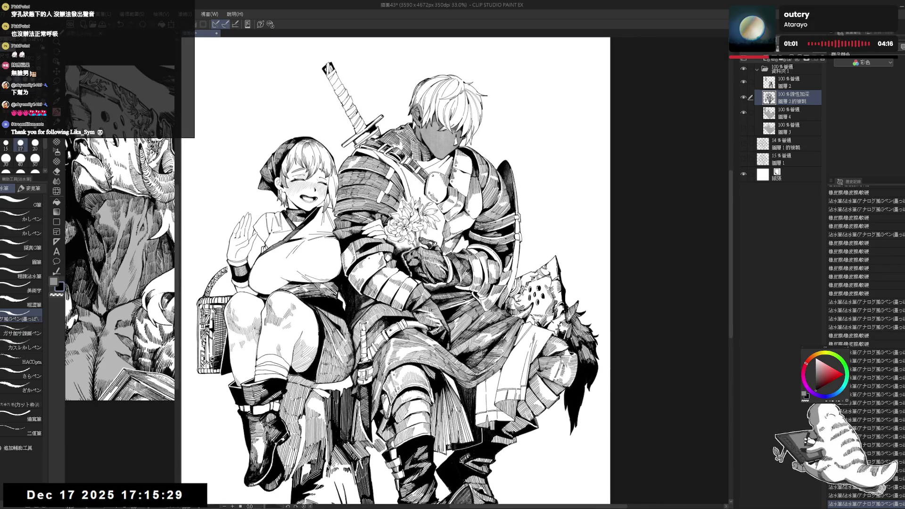
pyautogui.moveTo(516, 256); pyautogui.dragTo(517, 283)
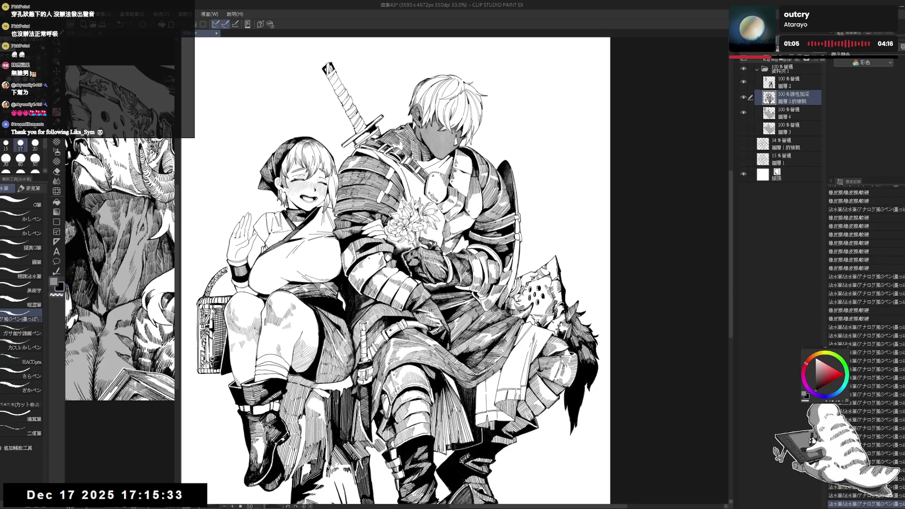
# Step: Pan down to the legs and ground, switch to the line-art layer above, and enlarge the pen
pyautogui.scroll(-2, 403, 271)
pyautogui.hotkey('ctrl', '-')
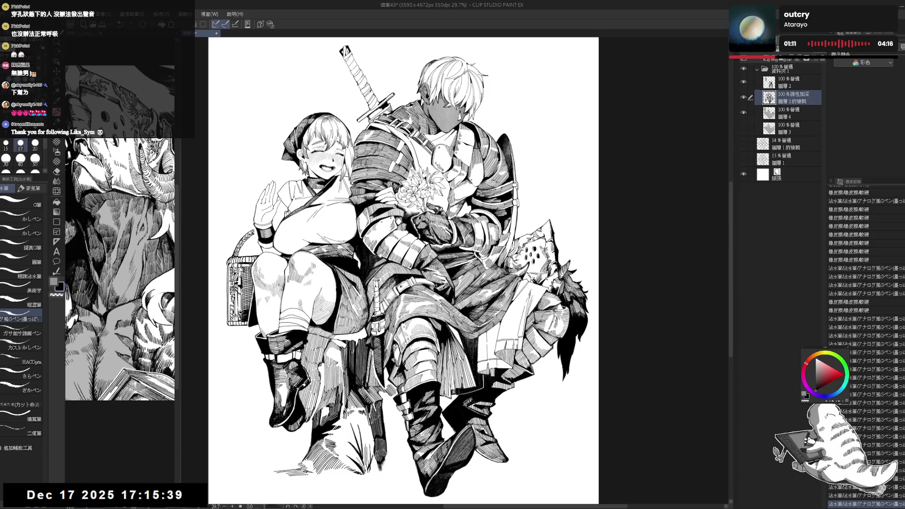
pyautogui.moveTo(382, 259); pyautogui.dragTo(391, 250)
pyautogui.moveTo(282, 424); pyautogui.dragTo(332, 394)
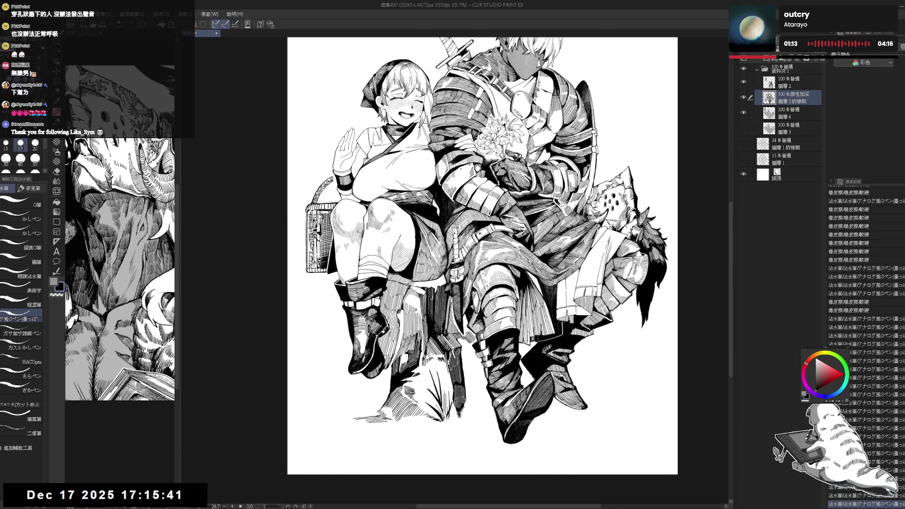
pyautogui.hotkey('alt', ']')
pyautogui.hotkey('ctrl', '+')
pyautogui.hotkey('ctrl', '+')
pyautogui.press(']')
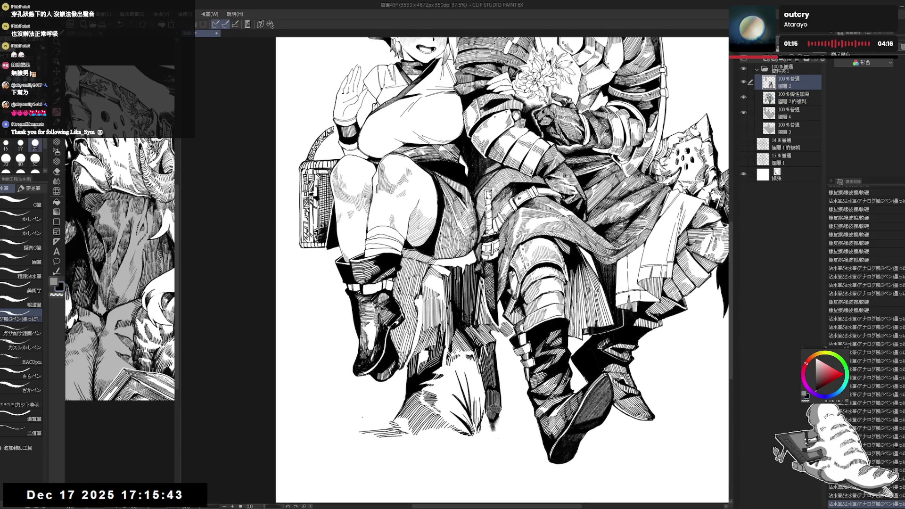
# Step: Ink a short ground line and a few thin grass blades beside the rock
pyautogui.moveTo(356, 423); pyautogui.dragTo(344, 427)
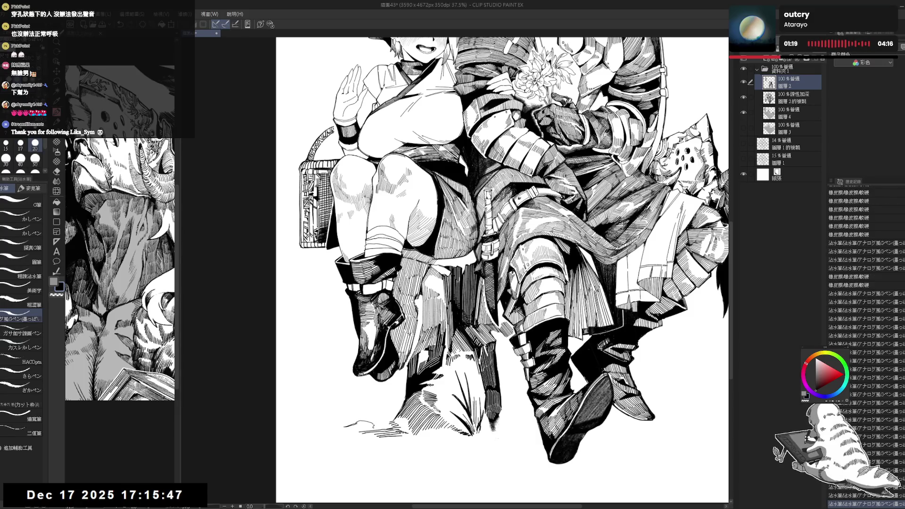
pyautogui.press('e')
pyautogui.press('p')
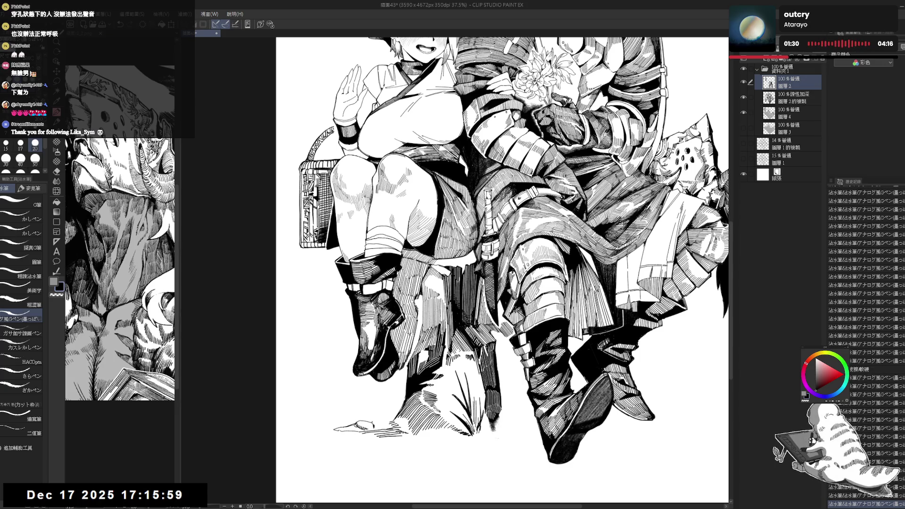
pyautogui.moveTo(371, 421)
pyautogui.mouseDown()
pyautogui.moveTo(382, 394)
pyautogui.moveTo(381, 408)
pyautogui.mouseUp()
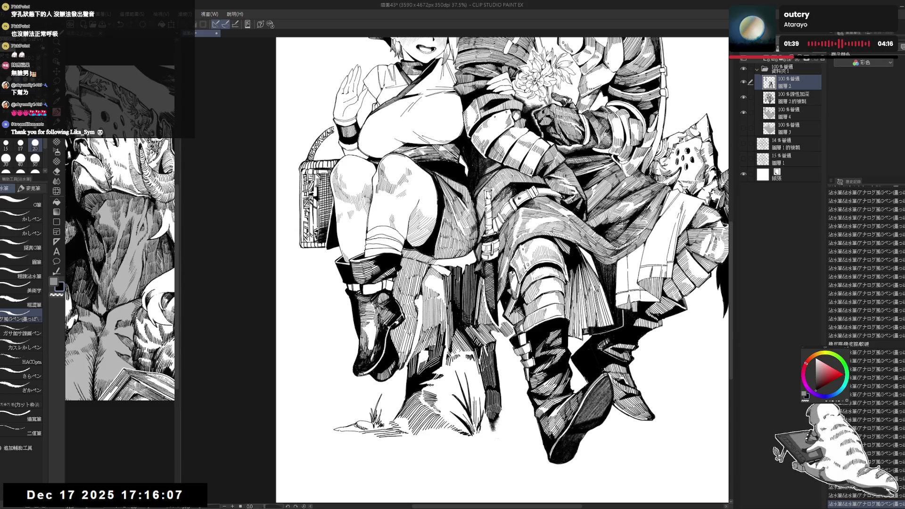
pyautogui.click(366, 404)
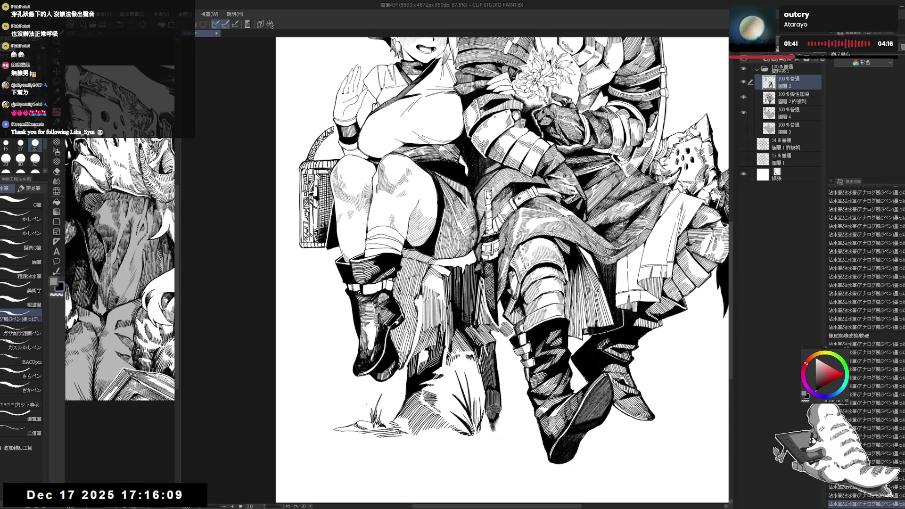
pyautogui.moveTo(364, 419)
pyautogui.mouseDown()
pyautogui.moveTo(355, 394)
pyautogui.moveTo(362, 401)
pyautogui.mouseUp()
# Step: Add more grass strokes at the rock base, fixing mistakes and darkening a spot among the blades
pyautogui.moveTo(366, 420); pyautogui.dragTo(361, 401)
pyautogui.moveTo(367, 419); pyautogui.dragTo(371, 389)
pyautogui.press('e')
pyautogui.press('p')
pyautogui.press('e')
pyautogui.press('p')
pyautogui.scroll(2, 342, 445)
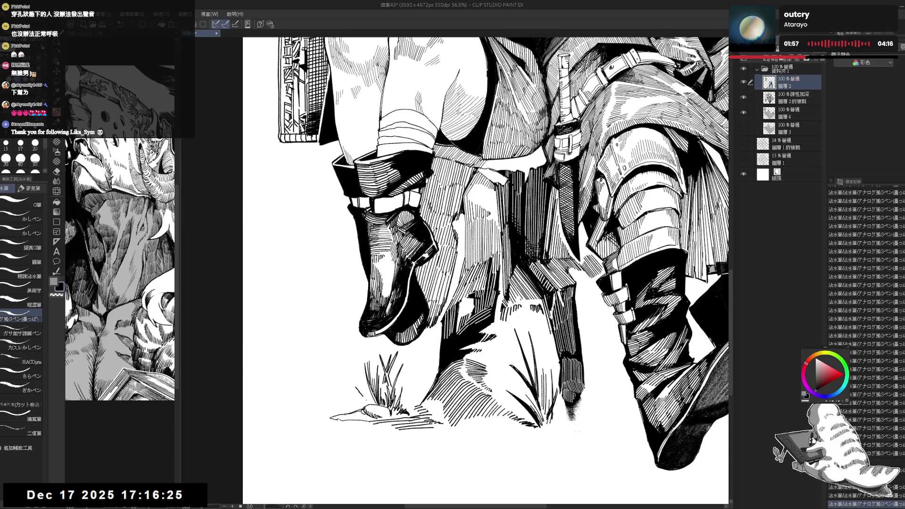
pyautogui.moveTo(366, 404)
pyautogui.mouseDown()
pyautogui.moveTo(359, 383)
pyautogui.moveTo(369, 387)
pyautogui.mouseUp()
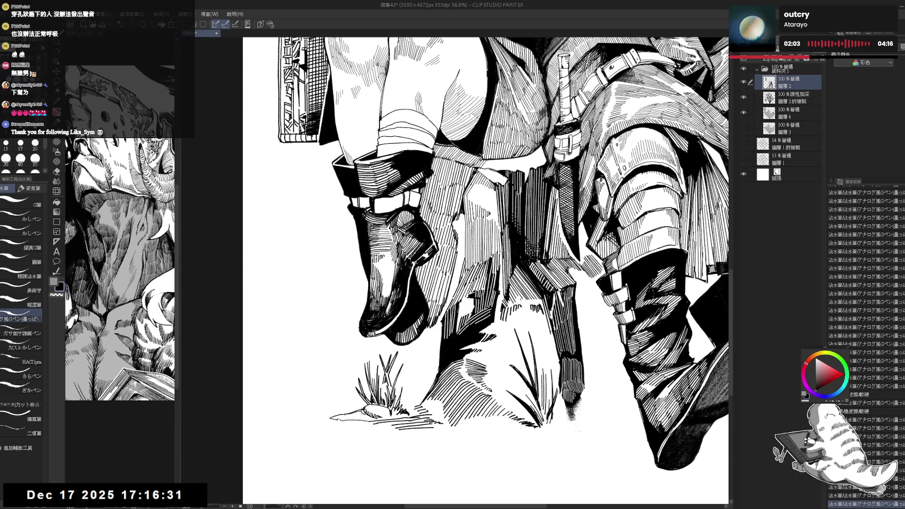
pyautogui.moveTo(383, 286); pyautogui.dragTo(357, 336)
pyautogui.scroll(-4, 473, 250)
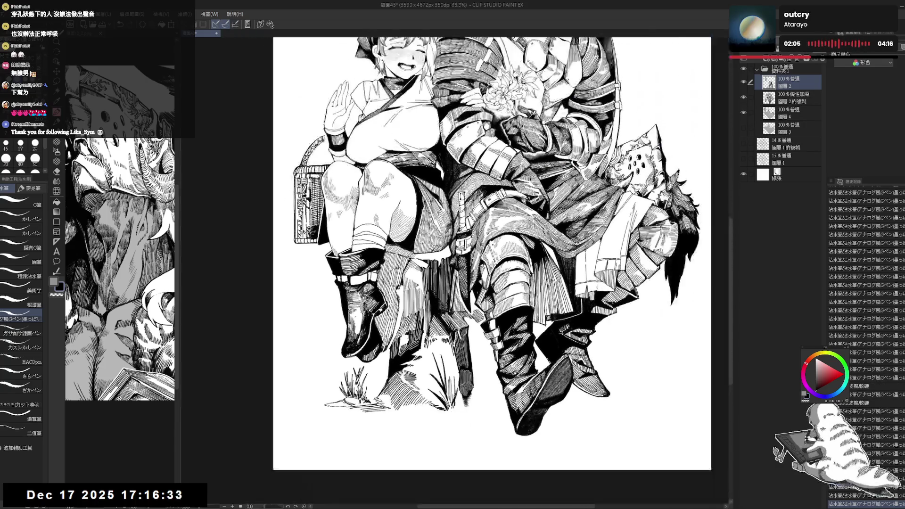
# Step: Move to the girl and make quick erase-and-redraw fixes on the 圖層 2的複製 layer
pyautogui.scroll(1, 370, 234)
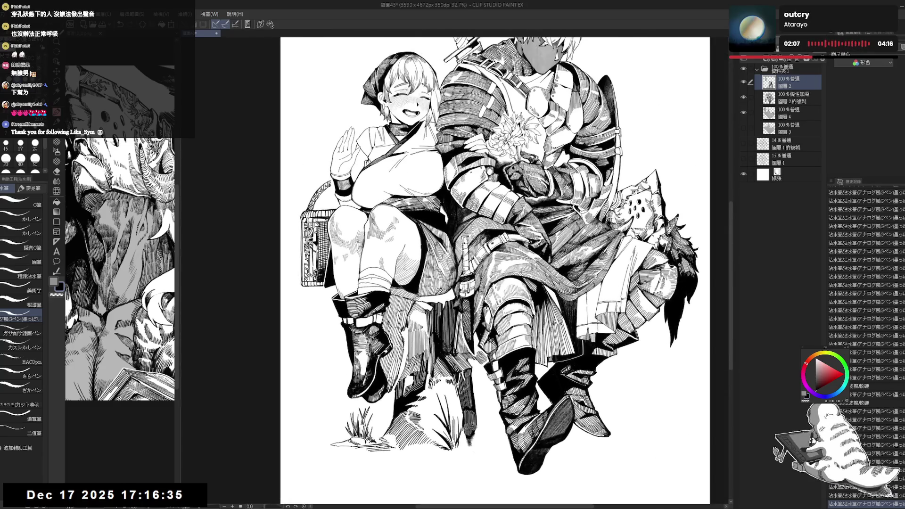
pyautogui.moveTo(471, 271)
pyautogui.mouseDown()
pyautogui.moveTo(409, 327)
pyautogui.moveTo(406, 369)
pyautogui.moveTo(371, 400)
pyautogui.mouseUp()
pyautogui.press('e')
pyautogui.press('p')
pyautogui.click(792, 98)
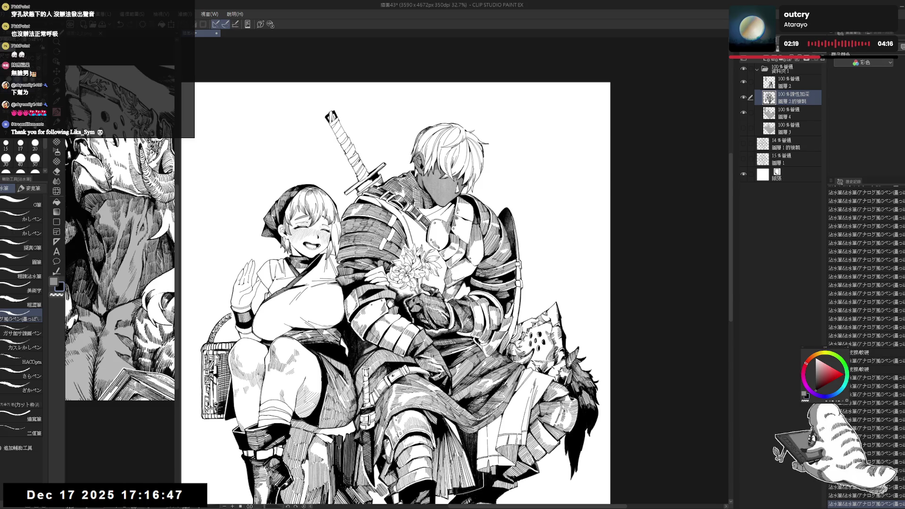
pyautogui.press('e')
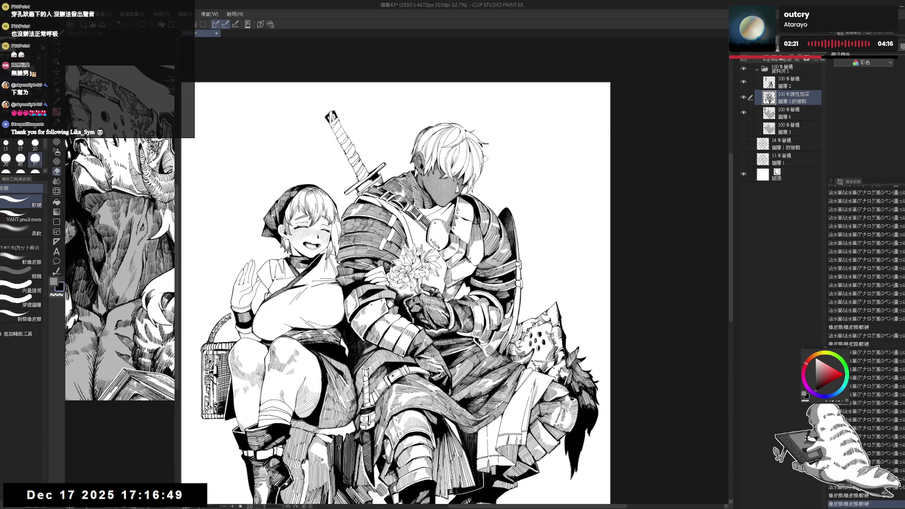
pyautogui.press('p')
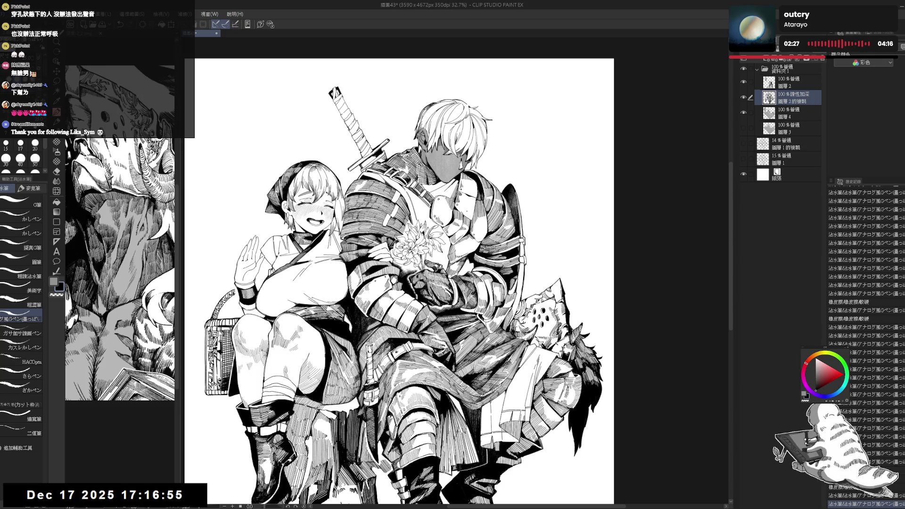
# Step: Recentre the whole illustration in the view with a few small pans
pyautogui.moveTo(439, 195)
pyautogui.mouseDown()
pyautogui.moveTo(465, 203)
pyautogui.moveTo(482, 182)
pyautogui.mouseUp()
pyautogui.moveTo(358, 223); pyautogui.dragTo(364, 224)
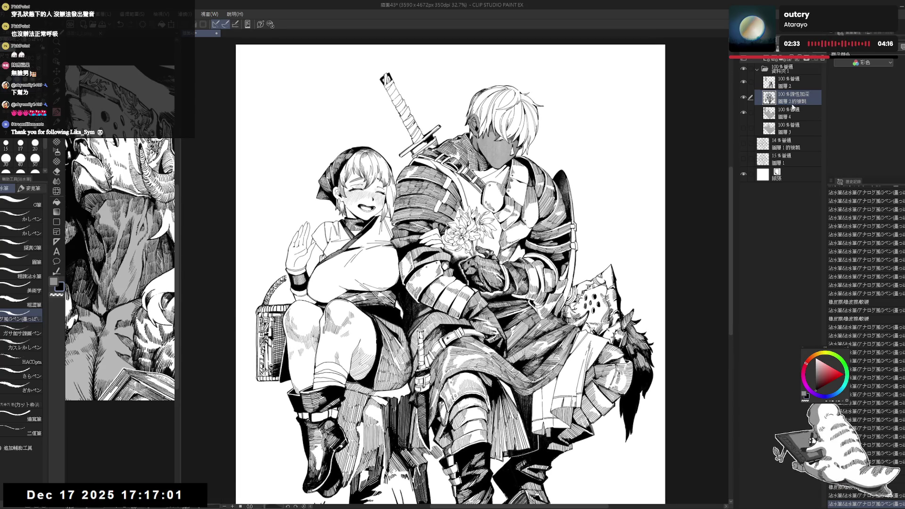
pyautogui.moveTo(385, 257); pyautogui.dragTo(395, 257)
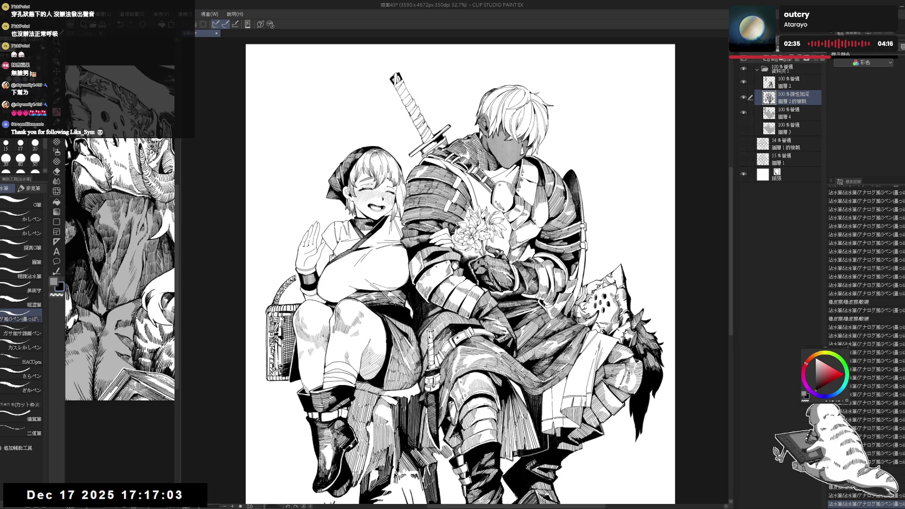
pyautogui.press('w')
pyautogui.moveTo(334, 237); pyautogui.dragTo(376, 234)
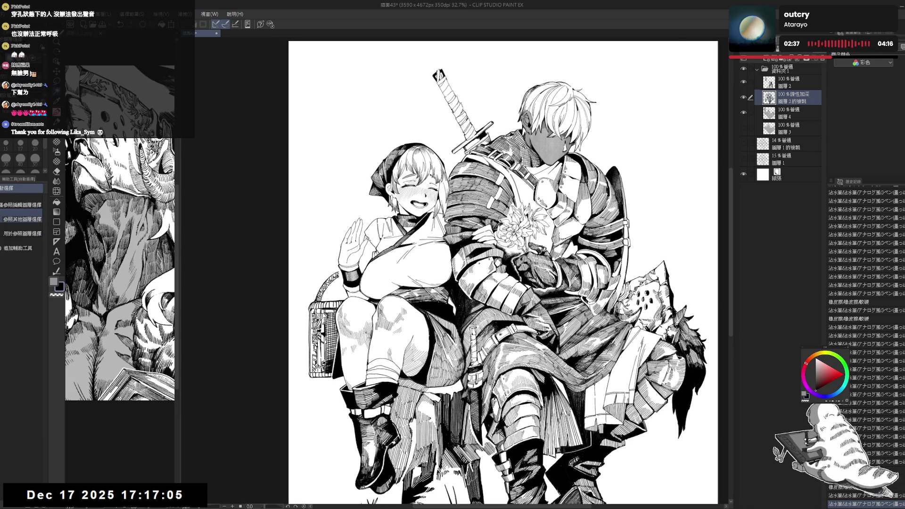
# Step: Select the girl's shirt and sleeve with a freehand lasso
pyautogui.click(371, 251)
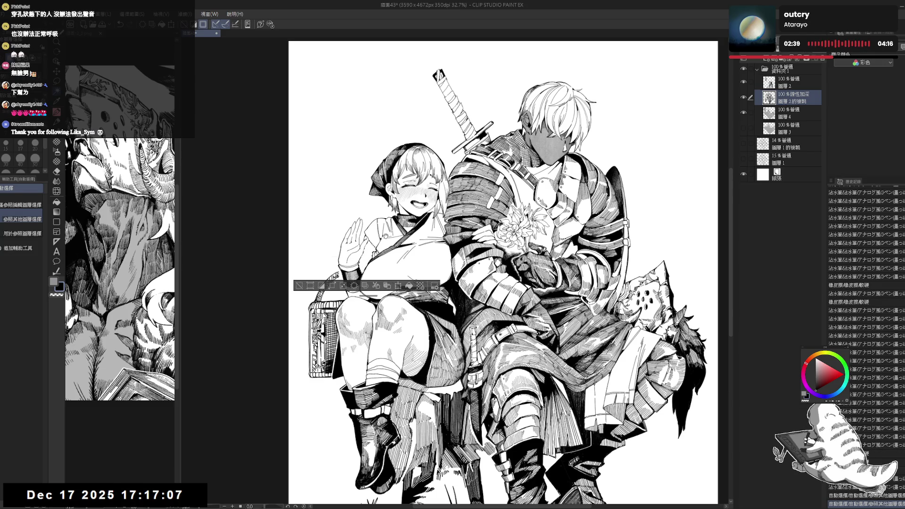
pyautogui.scroll(1, 306, 212)
pyautogui.press('m')
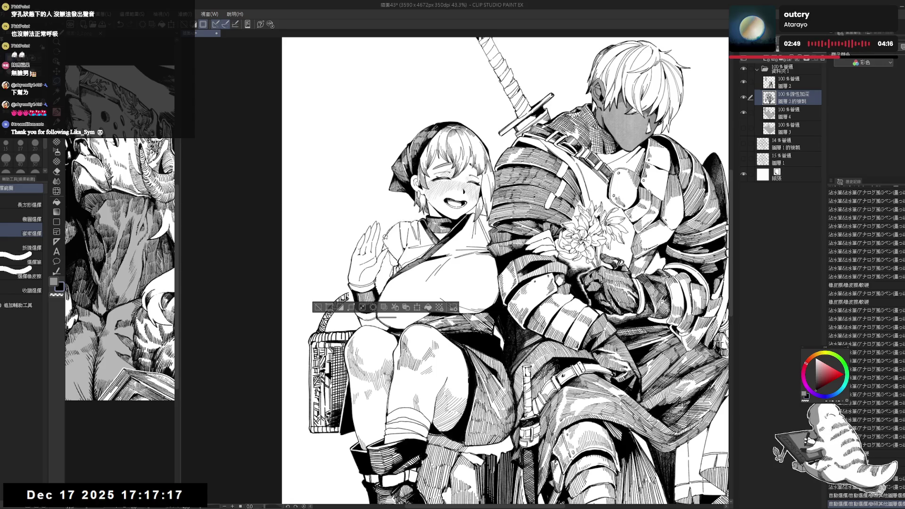
pyautogui.moveTo(396, 225); pyautogui.dragTo(405, 302)
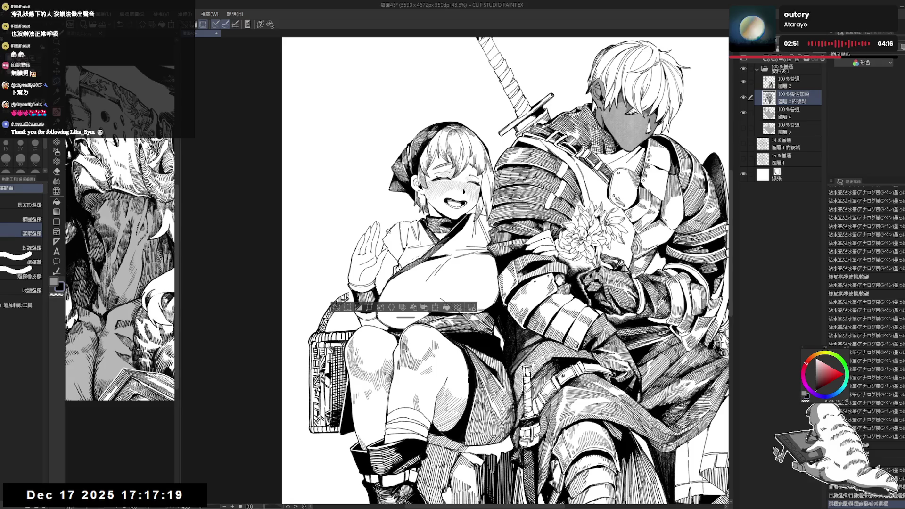
pyautogui.scroll(1, 453, 162)
# Step: Add a new layer below the line art and fill the selection with grey
pyautogui.click(766, 59)
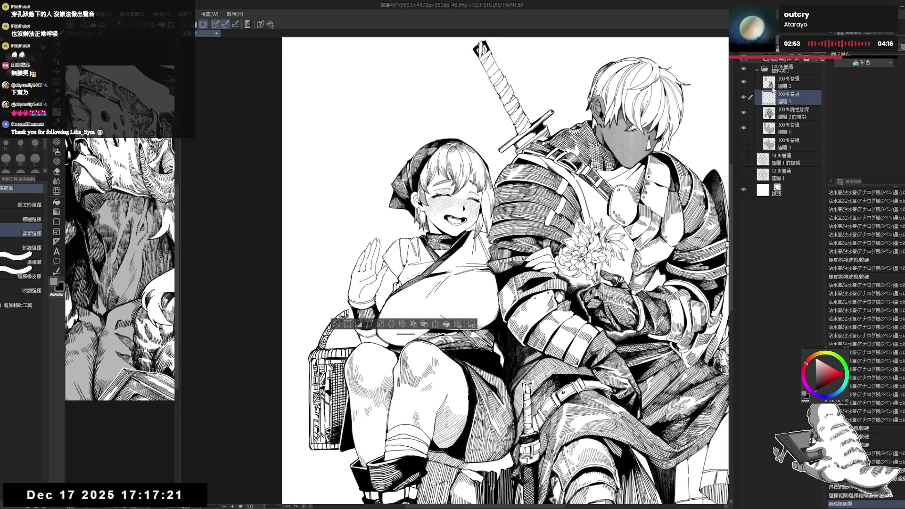
pyautogui.moveTo(794, 96); pyautogui.dragTo(797, 123)
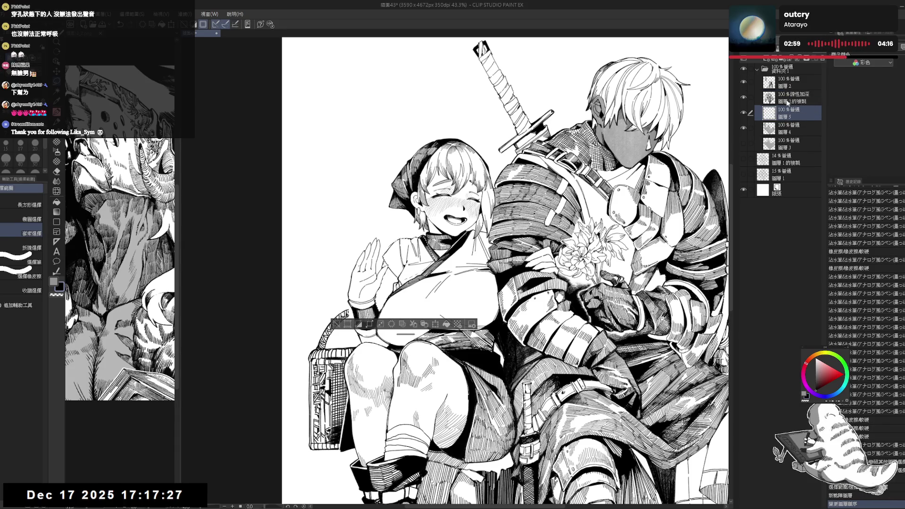
pyautogui.moveTo(438, 166); pyautogui.dragTo(452, 173)
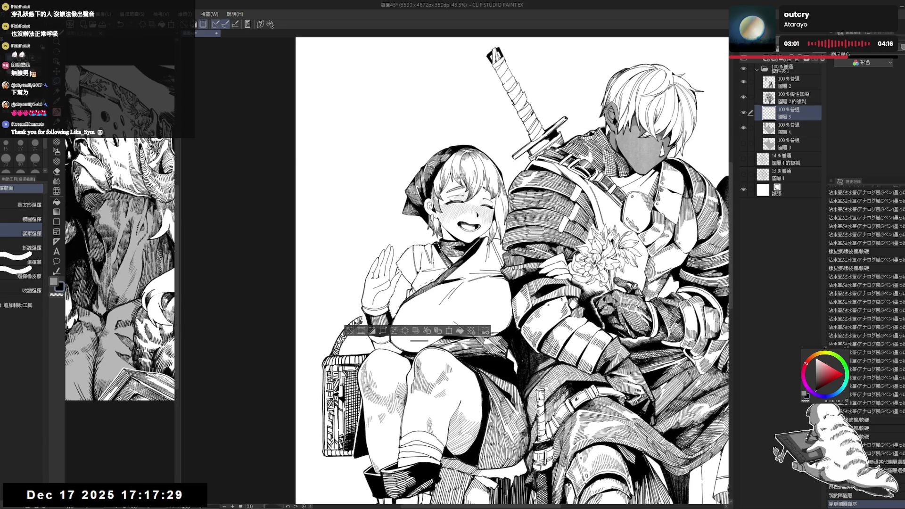
pyautogui.click(54, 282)
pyautogui.hotkey('alt', 'Delete')
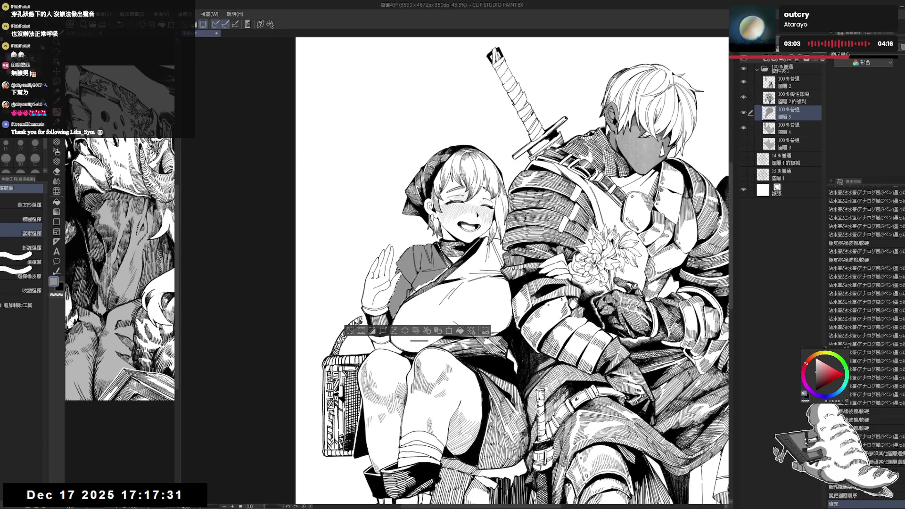
# Step: Lasso-select the girl's collar, fill it with a darker tone, then deselect
pyautogui.moveTo(434, 297); pyautogui.dragTo(414, 330)
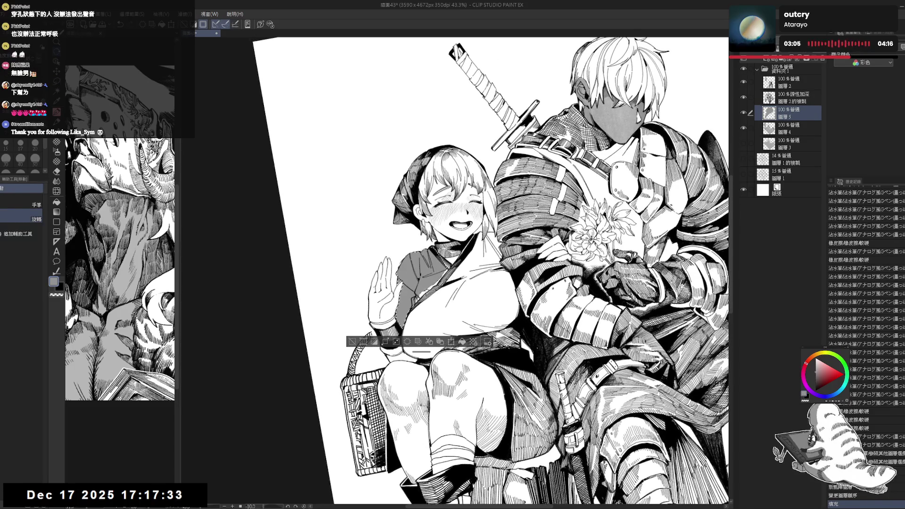
pyautogui.press('m')
pyautogui.hotkey('ctrl', 'd')
pyautogui.moveTo(436, 236)
pyautogui.mouseDown()
pyautogui.moveTo(436, 222)
pyautogui.moveTo(439, 239)
pyautogui.mouseUp()
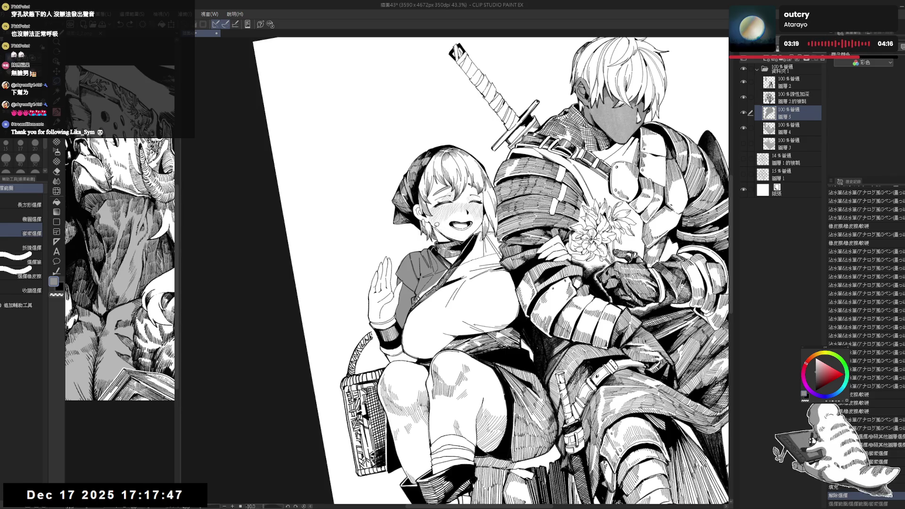
pyautogui.hotkey('ctrl', 'y')
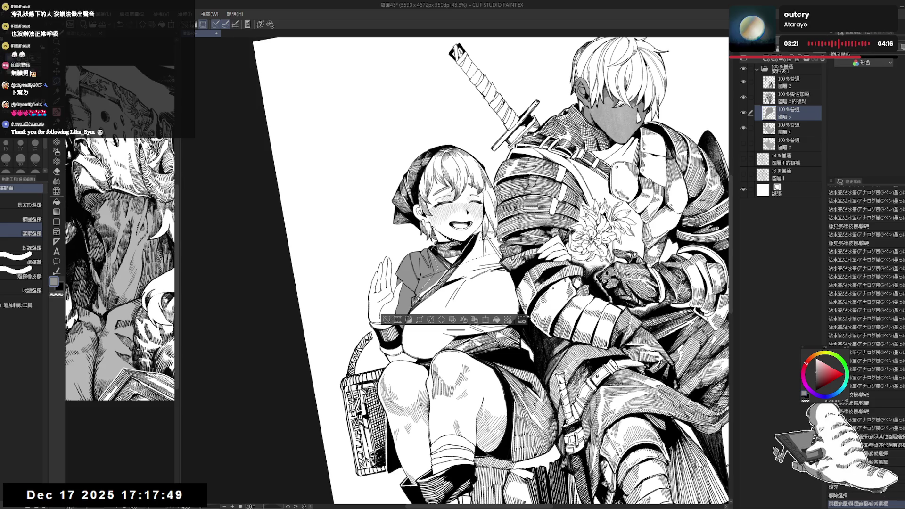
pyautogui.hotkey('ctrl', 'y')
pyautogui.hotkey('ctrl', 'y')
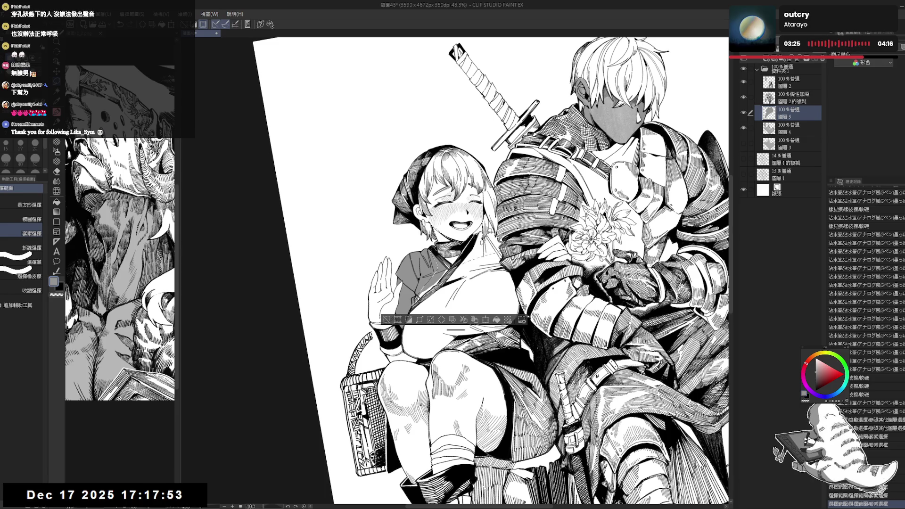
pyautogui.hotkey('ctrl', 'y')
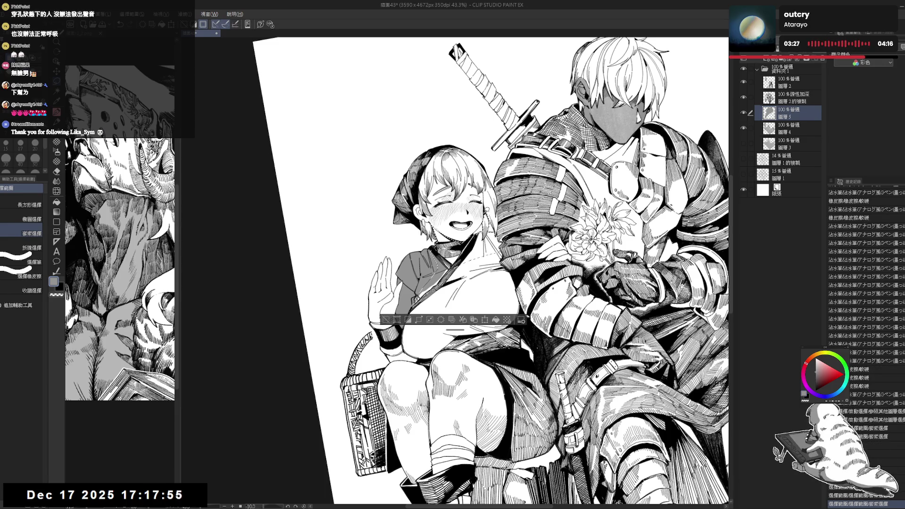
pyautogui.hotkey('ctrl', 'y')
pyautogui.hotkey('ctrl', 'd')
pyautogui.press('p')
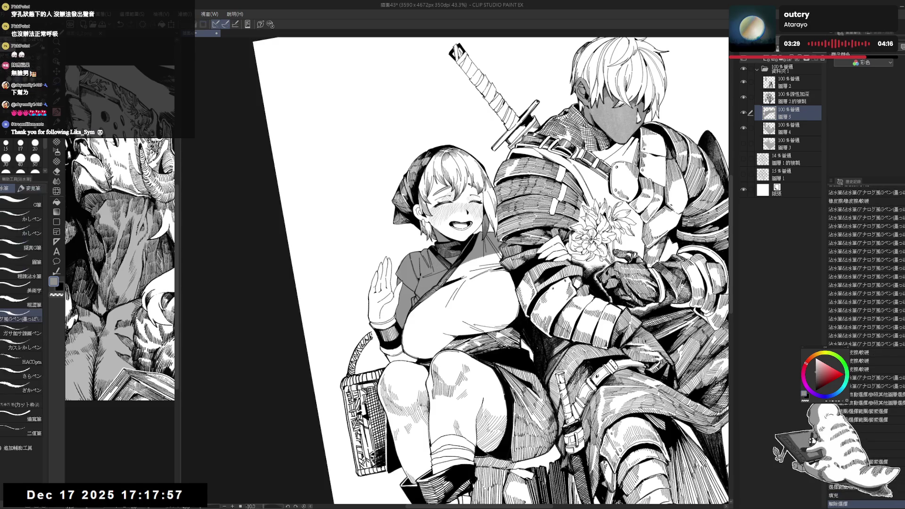
# Step: Refine the ink lines near the girl's eye with fine pen marks and erasing
pyautogui.moveTo(622, 155); pyautogui.dragTo(627, 160)
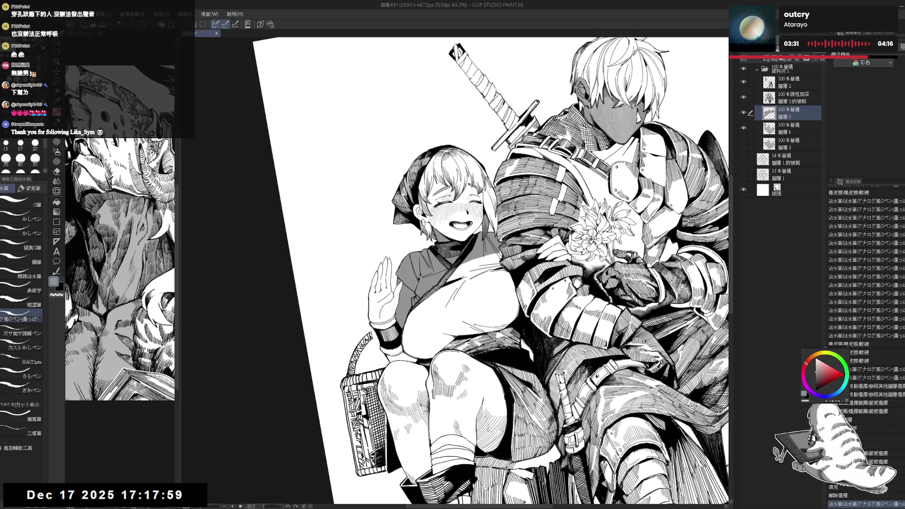
pyautogui.press('r')
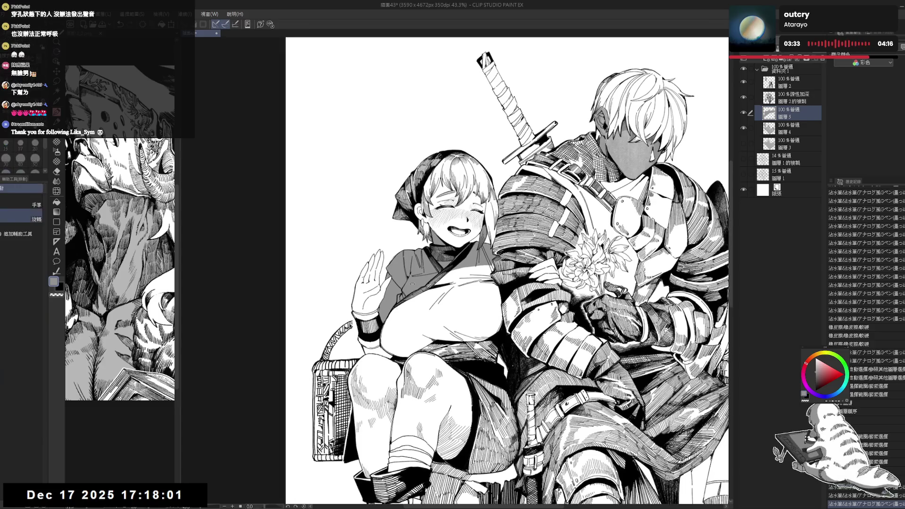
pyautogui.moveTo(426, 222); pyautogui.dragTo(432, 231)
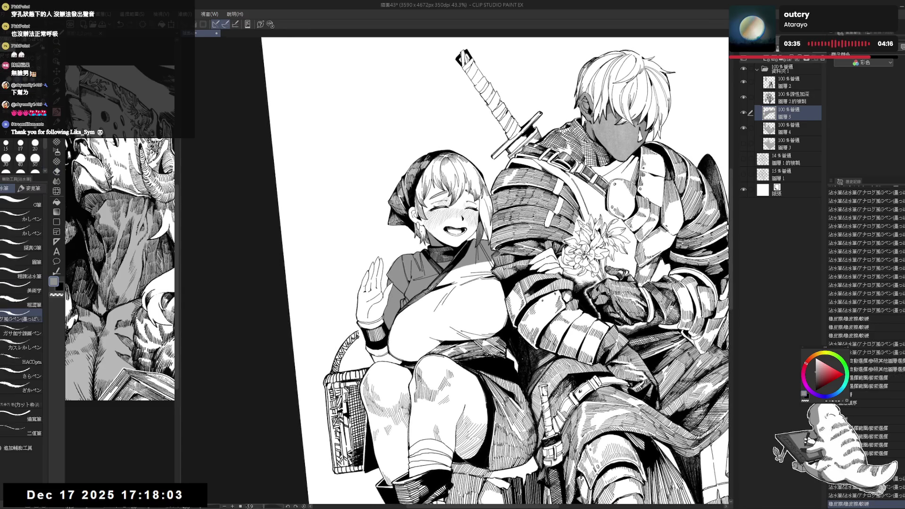
pyautogui.press('r')
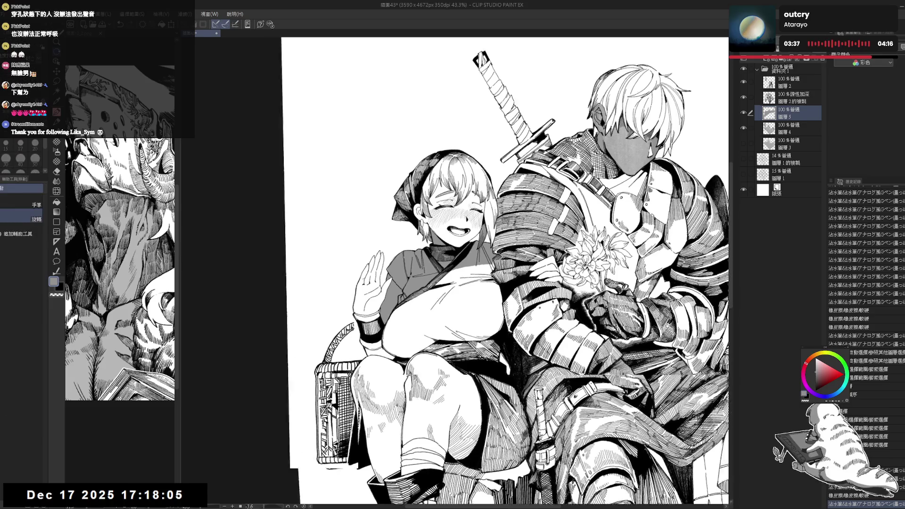
pyautogui.click(21, 203)
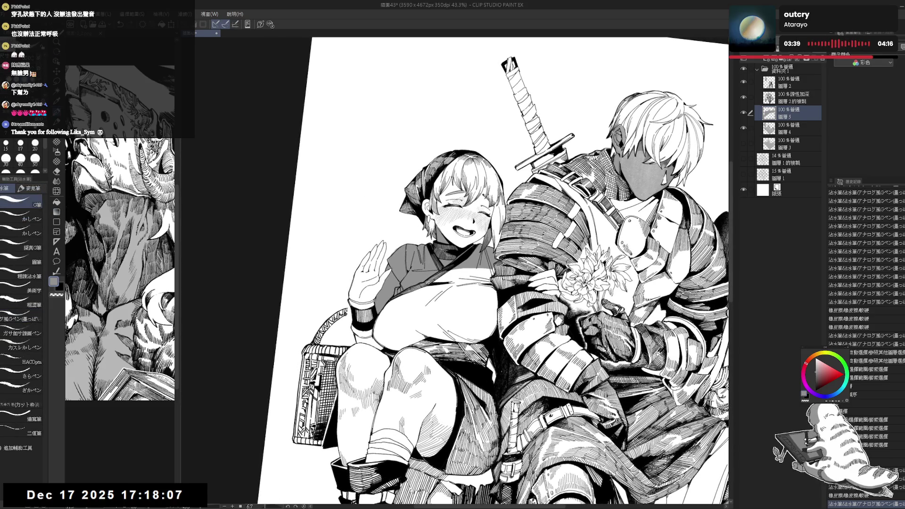
pyautogui.moveTo(424, 217); pyautogui.dragTo(427, 226)
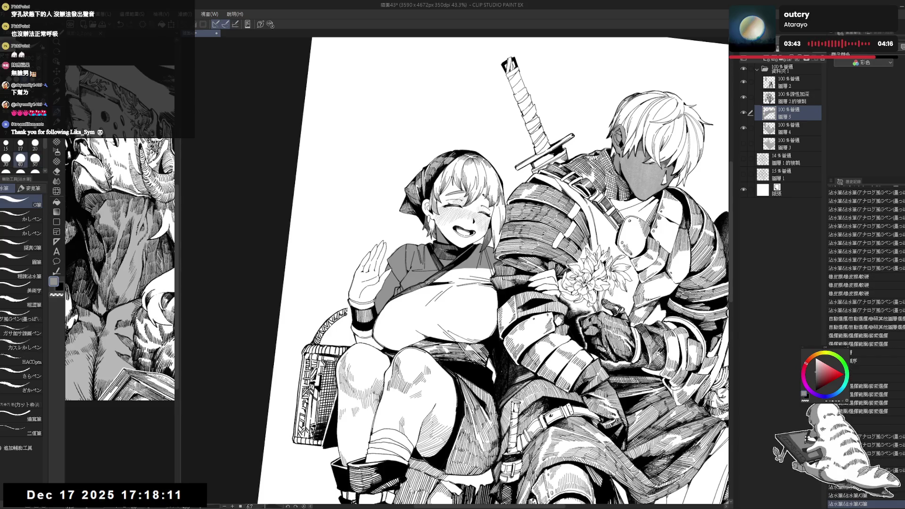
pyautogui.moveTo(429, 225); pyautogui.dragTo(432, 232)
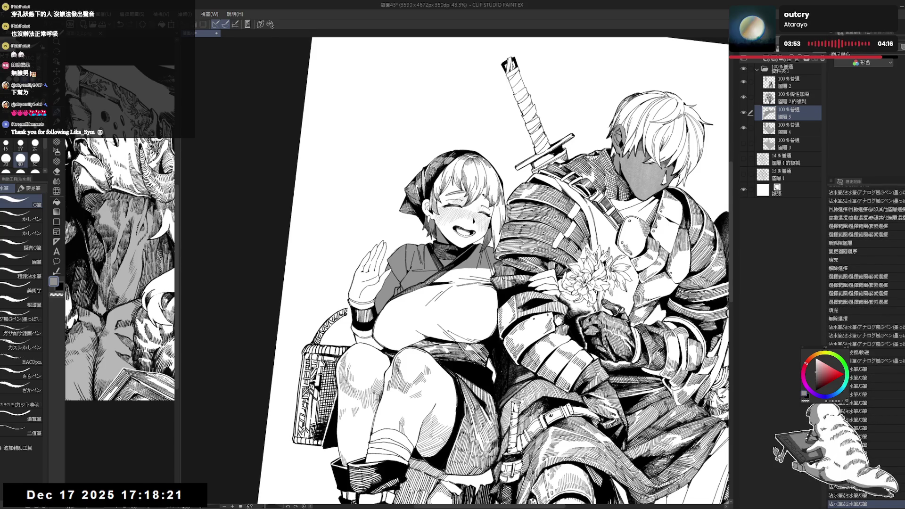
# Step: Undo a stray pen stroke and erase small bits of linework below the eye
pyautogui.scroll(-2, 493, 271)
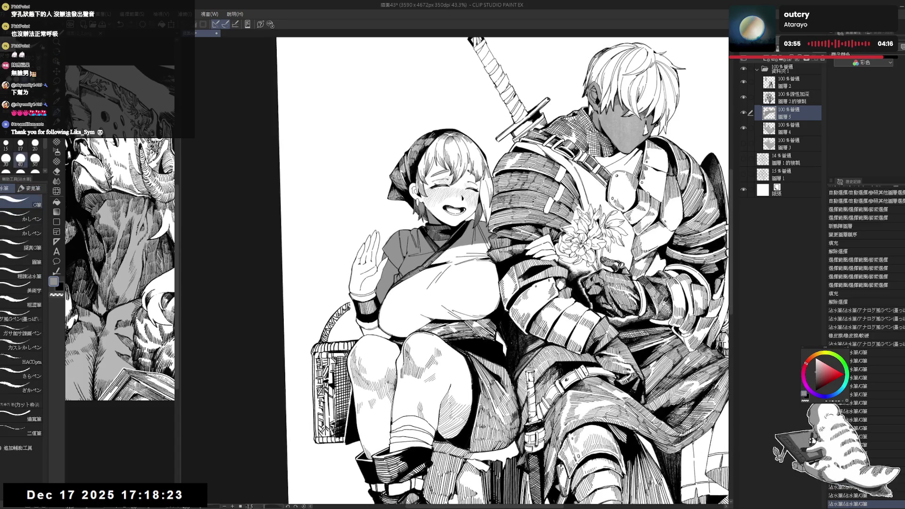
pyautogui.hotkey('ctrl', 'z')
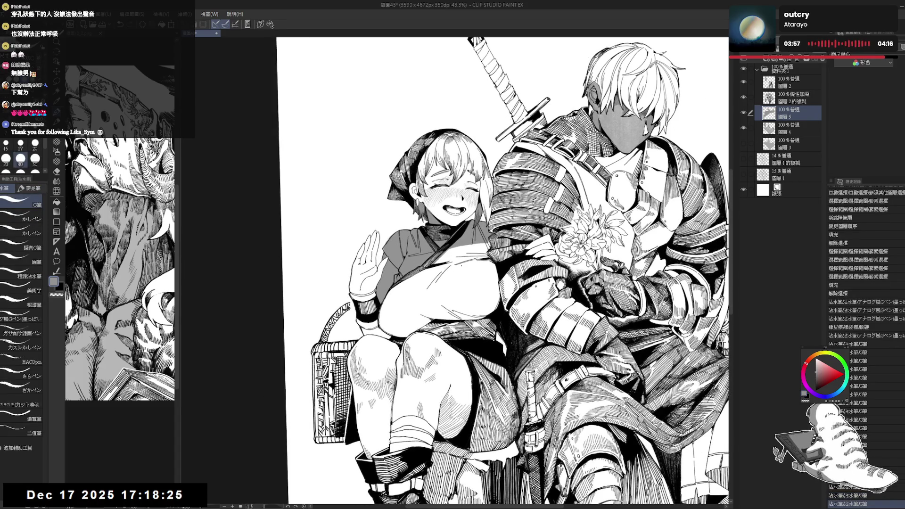
pyautogui.moveTo(459, 257); pyautogui.dragTo(481, 259)
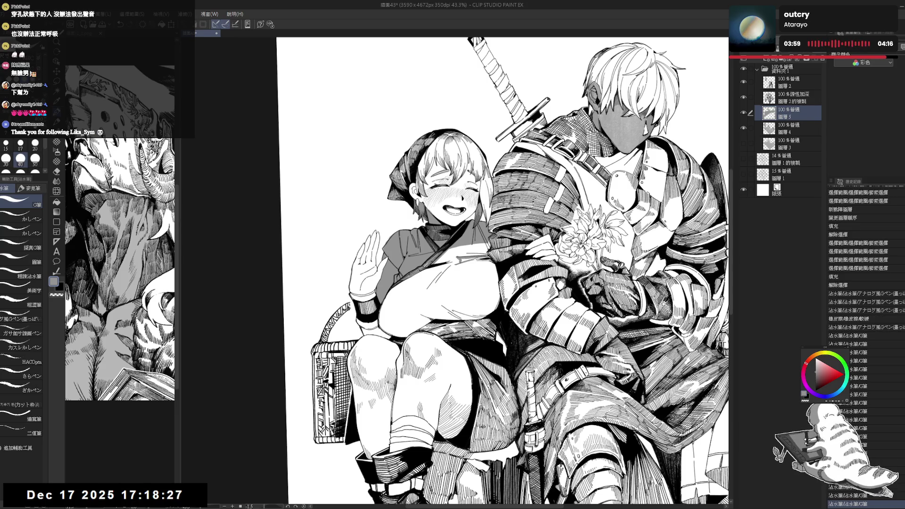
pyautogui.press('e')
pyautogui.moveTo(459, 258)
pyautogui.mouseDown()
pyautogui.moveTo(493, 252)
pyautogui.moveTo(509, 266)
pyautogui.mouseUp()
pyautogui.press('p')
pyautogui.hotkey('ctrl', '-')
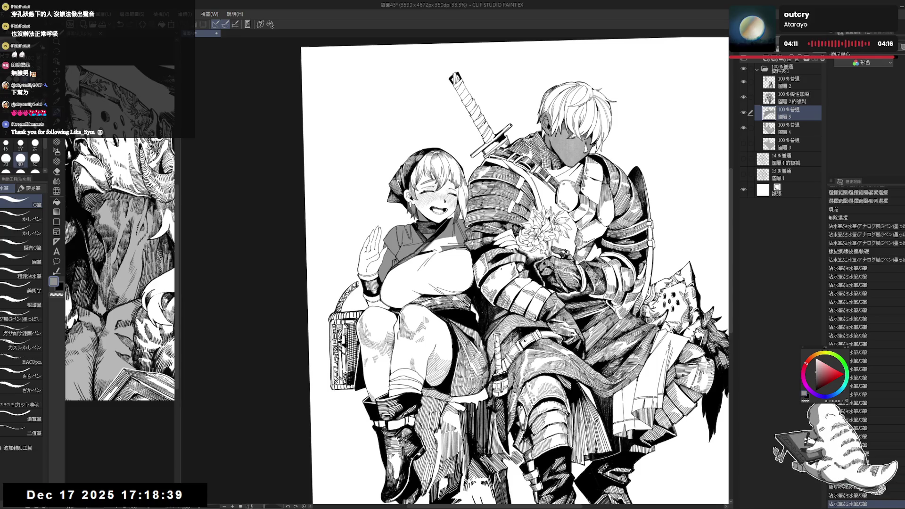
# Step: Add a short G-pen stroke to the lower part of the drawing
pyautogui.moveTo(369, 289); pyautogui.dragTo(386, 281)
pyautogui.press('e')
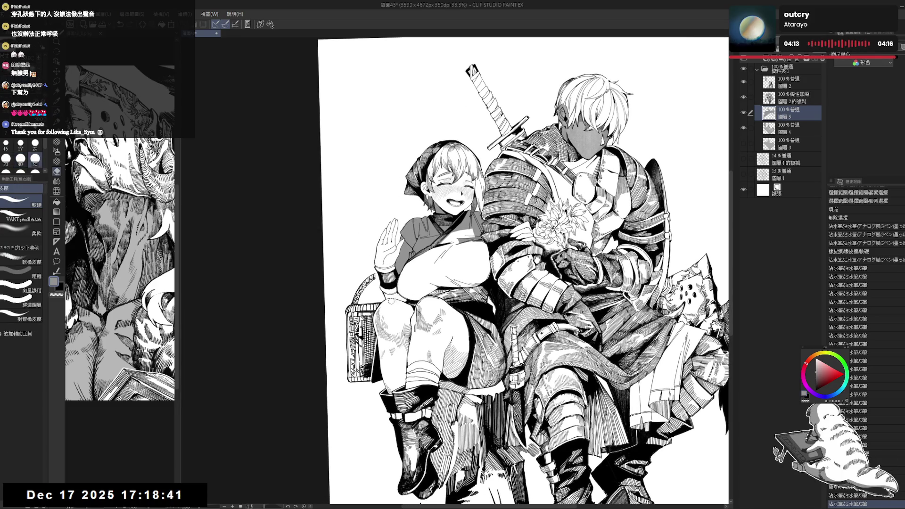
pyautogui.press('p')
pyautogui.moveTo(393, 302); pyautogui.dragTo(407, 299)
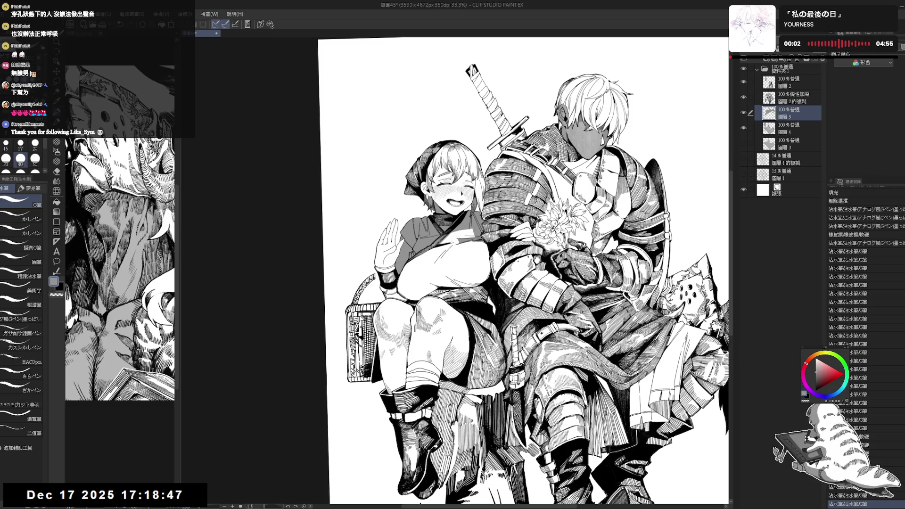
# Step: Fill a small patch with the Fill tool, redo a pen stroke, and reset the canvas rotation
pyautogui.press('g')
pyautogui.click(424, 275)
pyautogui.scroll(-1, 424, 274)
pyautogui.moveTo(613, 141); pyautogui.dragTo(625, 150)
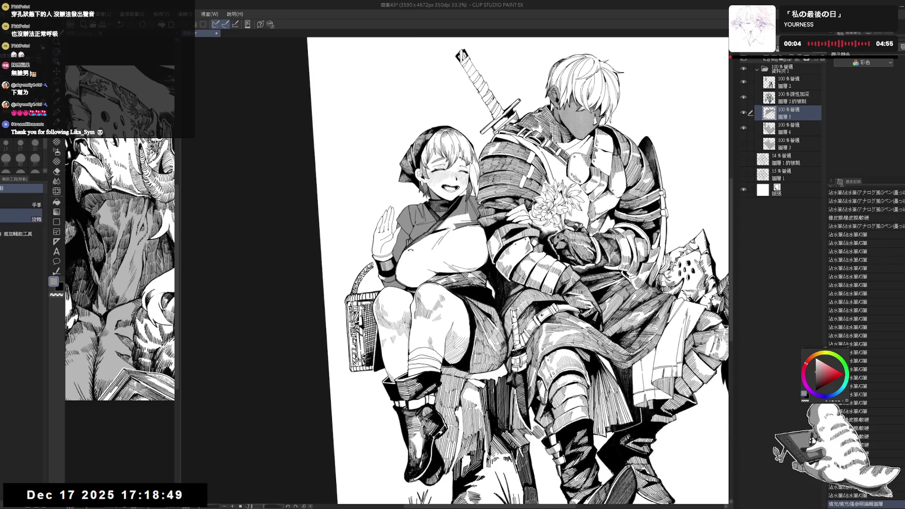
pyautogui.press('p')
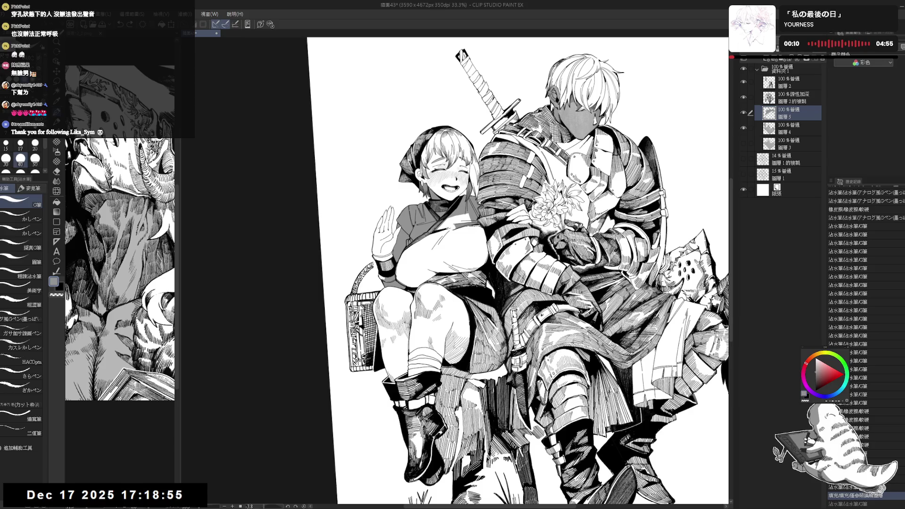
pyautogui.hotkey('ctrl', 'y')
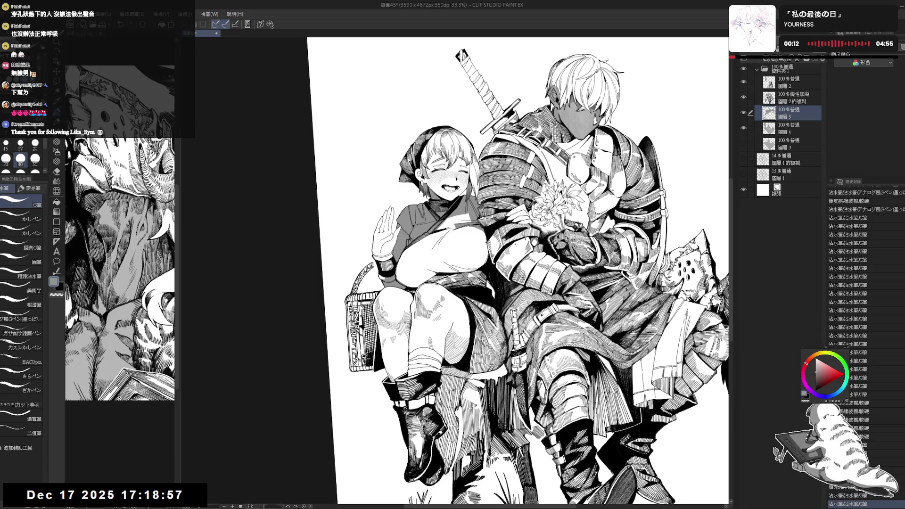
pyautogui.hotkey('ctrl', '@')
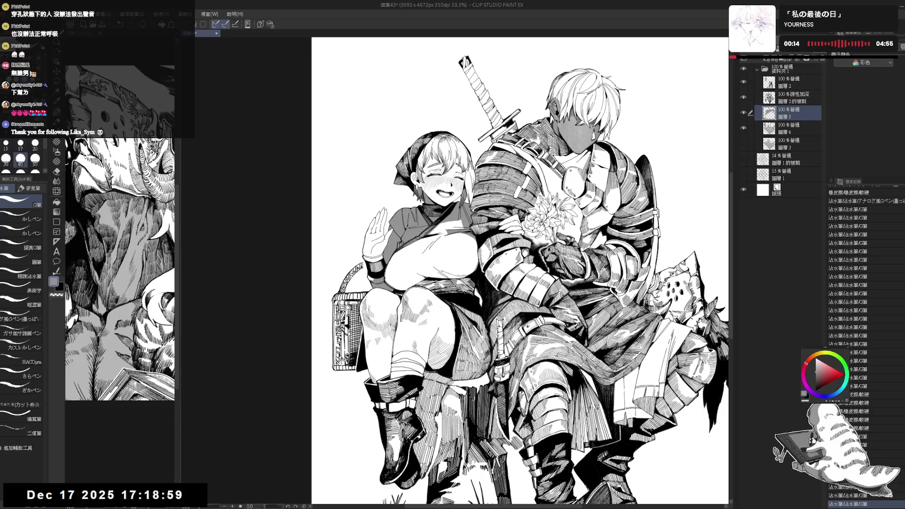
# Step: Fill the selected upper body of the girl with a lighter tone and deselect
pyautogui.keyDown('ctrl'); pyautogui.click(769, 112); pyautogui.keyUp('ctrl')
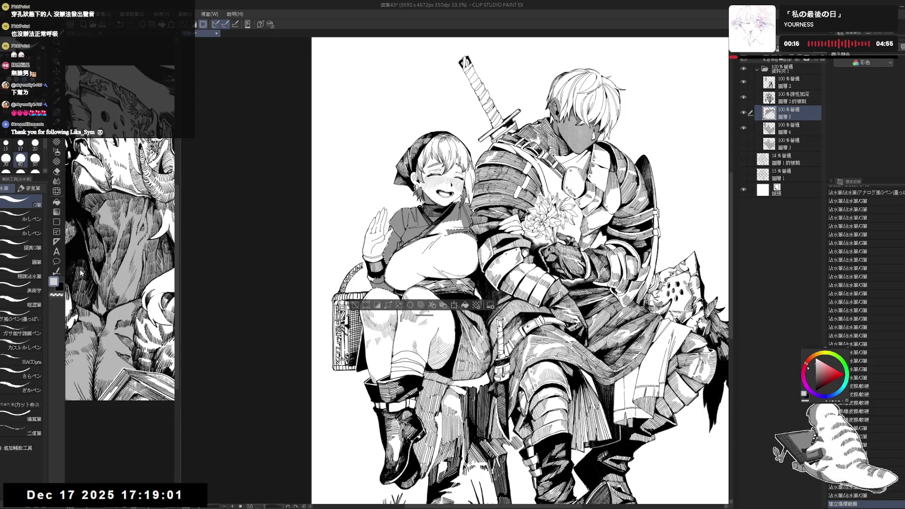
pyautogui.hotkey('alt', 'Delete')
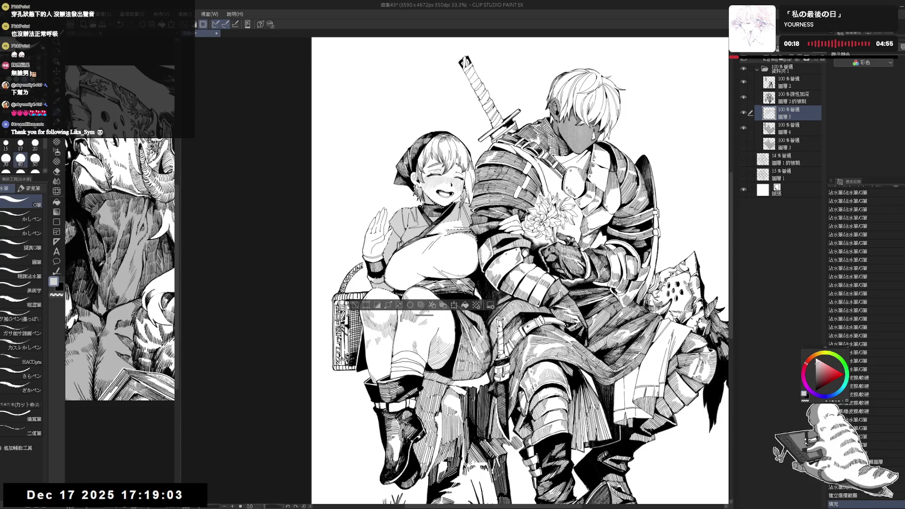
pyautogui.hotkey('ctrl', 'd')
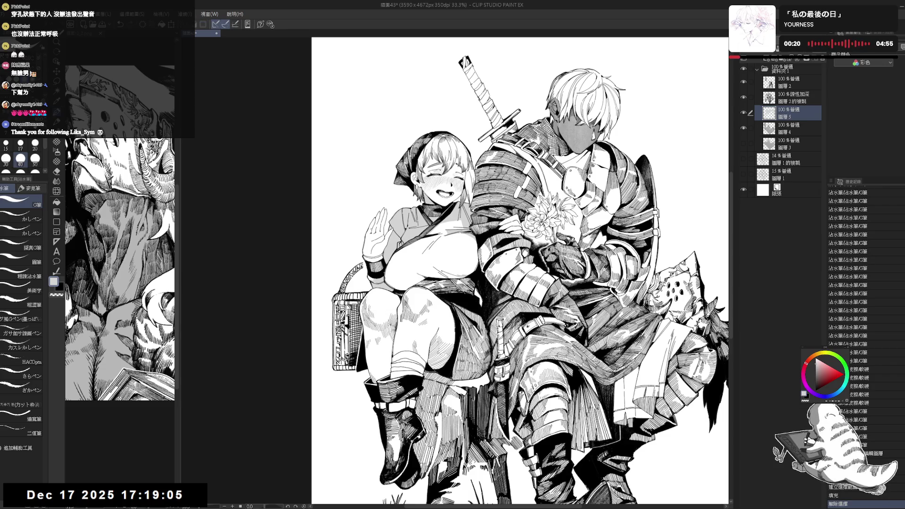
# Step: Add short G-pen strokes on the girl's arm and chest
pyautogui.moveTo(389, 275)
pyautogui.mouseDown()
pyautogui.moveTo(389, 256)
pyautogui.moveTo(414, 267)
pyautogui.mouseUp()
pyautogui.hotkey('ctrl', 'z')
pyautogui.moveTo(422, 252); pyautogui.dragTo(410, 262)
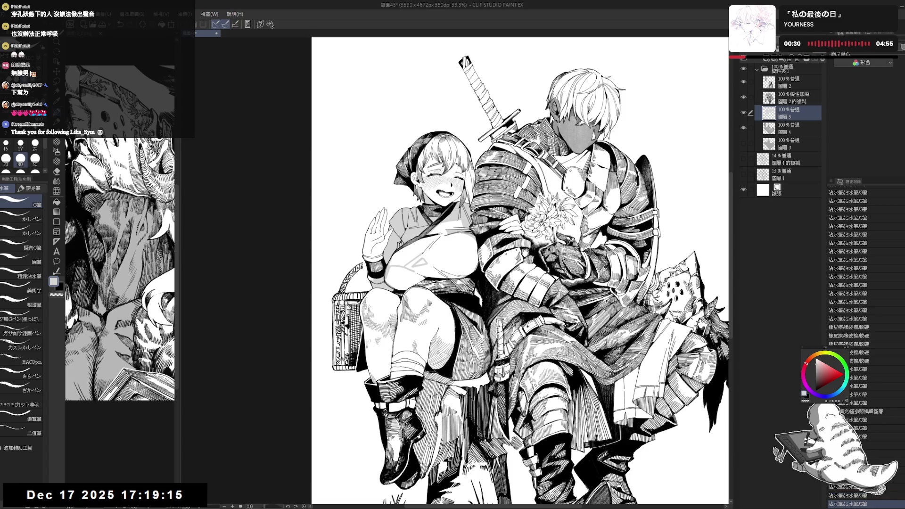
pyautogui.moveTo(460, 239); pyautogui.dragTo(450, 249)
pyautogui.moveTo(469, 234); pyautogui.dragTo(459, 241)
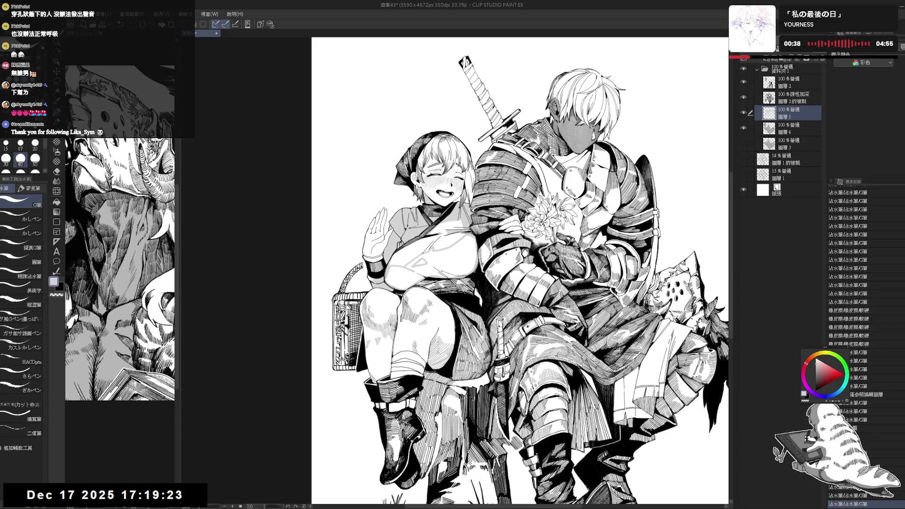
# Step: Fill two small areas of the girl's chest with grey using the Fill tool
pyautogui.press('g')
pyautogui.click(420, 251)
pyautogui.click(418, 264)
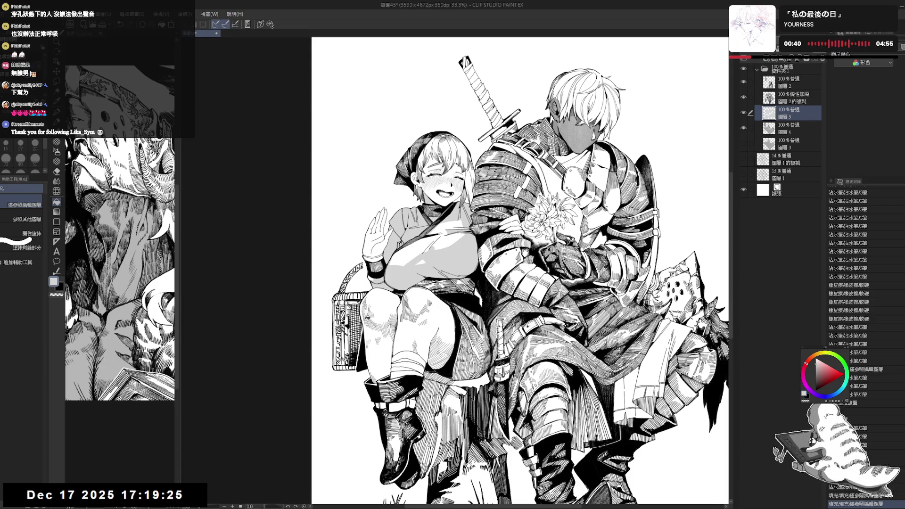
pyautogui.press('p')
pyautogui.click(420, 266)
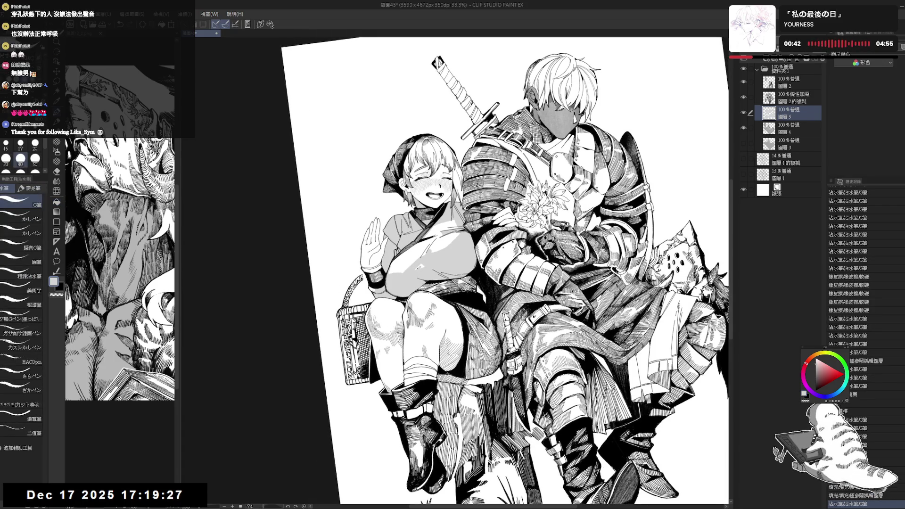
# Step: Clean up chest lines with a transparent-colour stroke, then add small pen marks and erase
pyautogui.press('c')
pyautogui.moveTo(417, 264)
pyautogui.mouseDown()
pyautogui.moveTo(424, 271)
pyautogui.moveTo(427, 254)
pyautogui.moveTo(465, 234)
pyautogui.moveTo(431, 254)
pyautogui.moveTo(438, 241)
pyautogui.moveTo(448, 259)
pyautogui.mouseUp()
pyautogui.press('c')
pyautogui.press('e')
pyautogui.press('p')
pyautogui.click(426, 254)
pyautogui.click(429, 253)
pyautogui.press('e')
pyautogui.press('p')
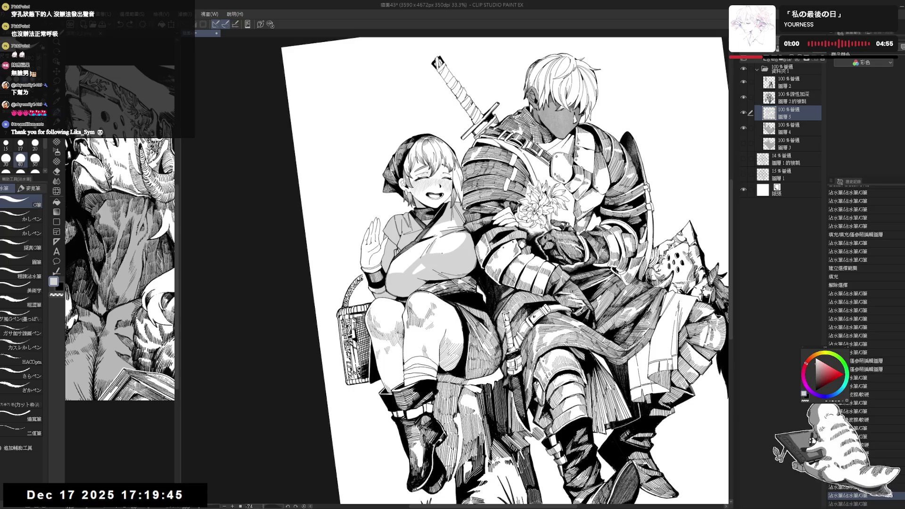
# Step: Undo stray chest marks, redraw the stroke, and straighten the canvas view
pyautogui.hotkey('ctrl', 'z')
pyautogui.hotkey('ctrl', 'y')
pyautogui.hotkey('ctrl', 'z')
pyautogui.moveTo(430, 253); pyautogui.dragTo(450, 255)
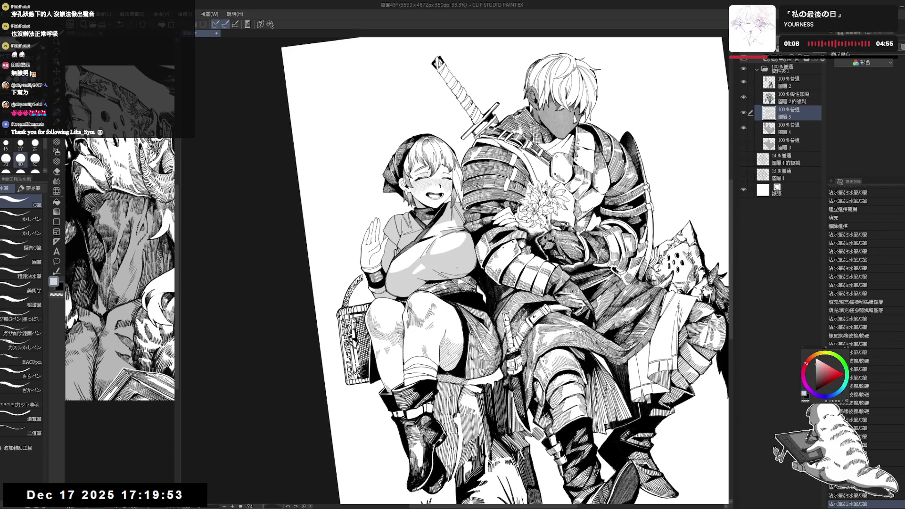
pyautogui.hotkey('ctrl', '@')
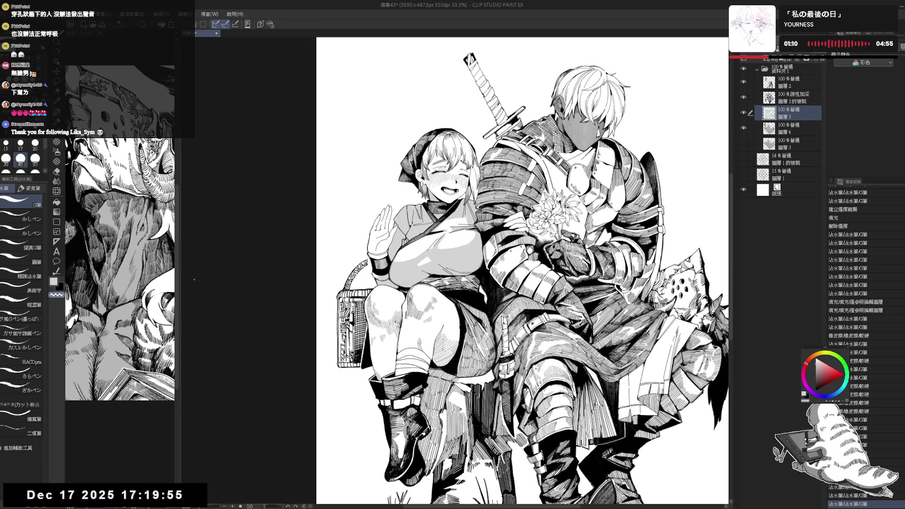
pyautogui.click(56, 161)
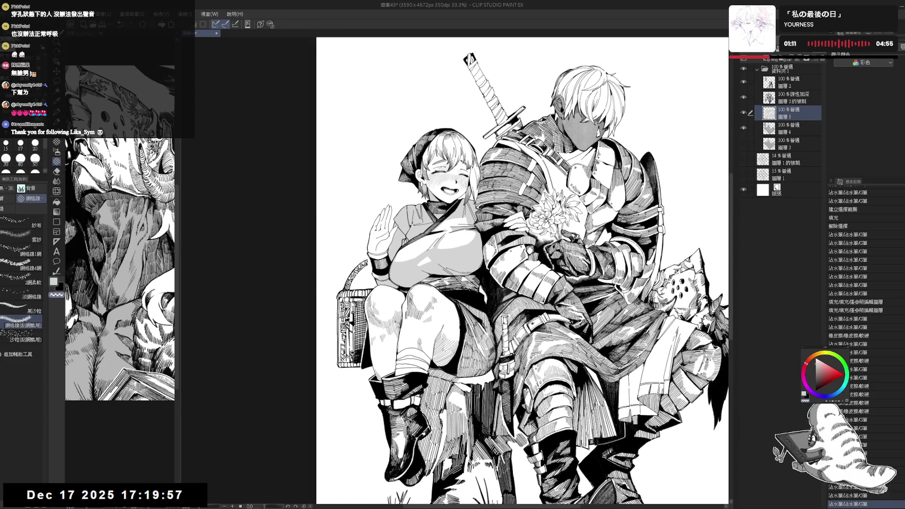
# Step: Lay 網格線 grid-line texture strokes across the girl's figure
pyautogui.scroll(1, 490, 244)
pyautogui.moveTo(437, 242); pyautogui.dragTo(451, 249)
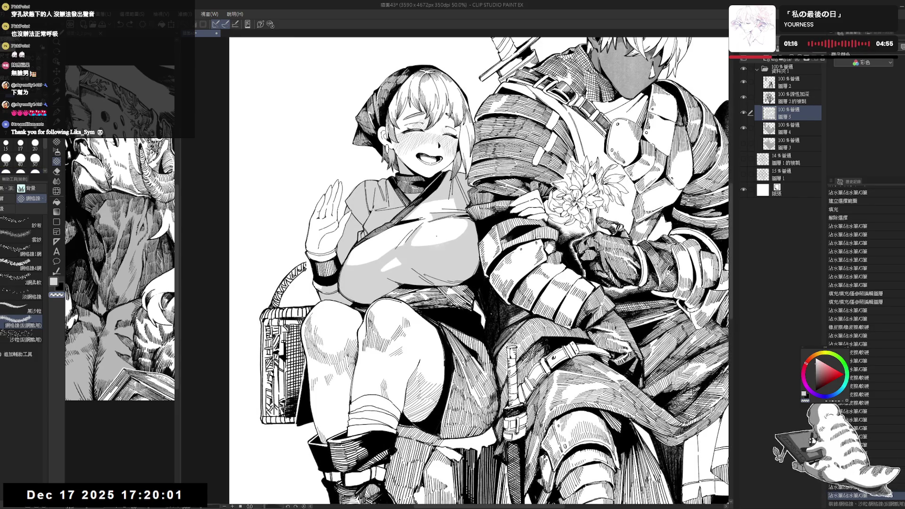
pyautogui.hotkey('ctrl', 'y')
pyautogui.hotkey('ctrl', 'y')
pyautogui.hotkey('ctrl', 'y')
pyautogui.hotkey('ctrl', 'y')
pyautogui.hotkey('ctrl', 'y')
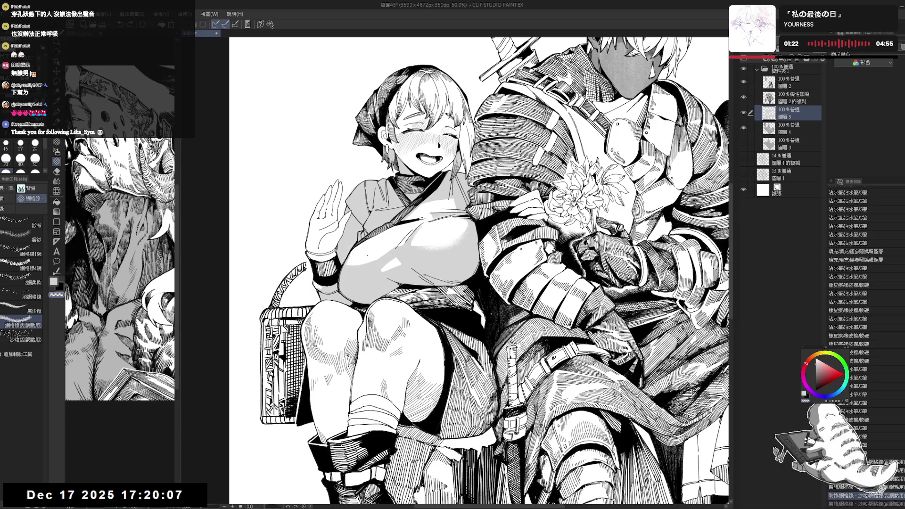
pyautogui.hotkey('ctrl', 'y')
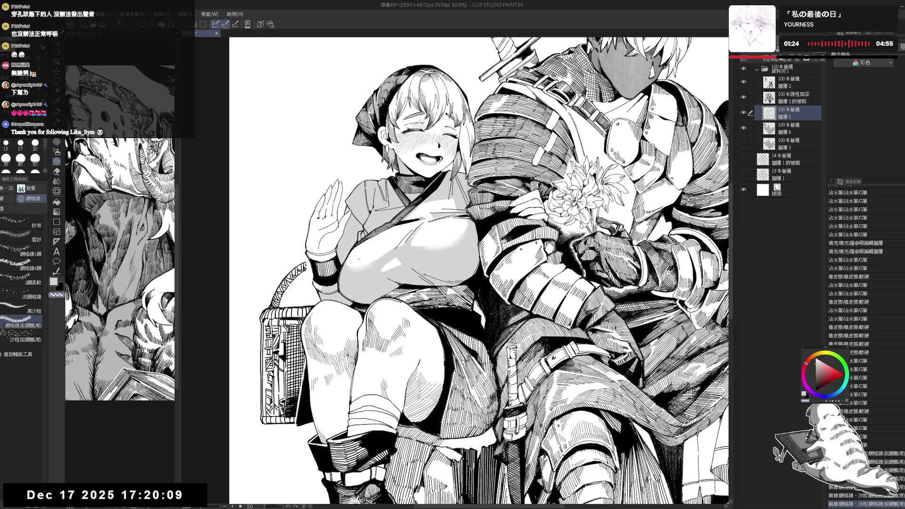
pyautogui.hotkey('ctrl', 'y')
pyautogui.hotkey('ctrl', 'y')
pyautogui.hotkey('ctrl', 'y')
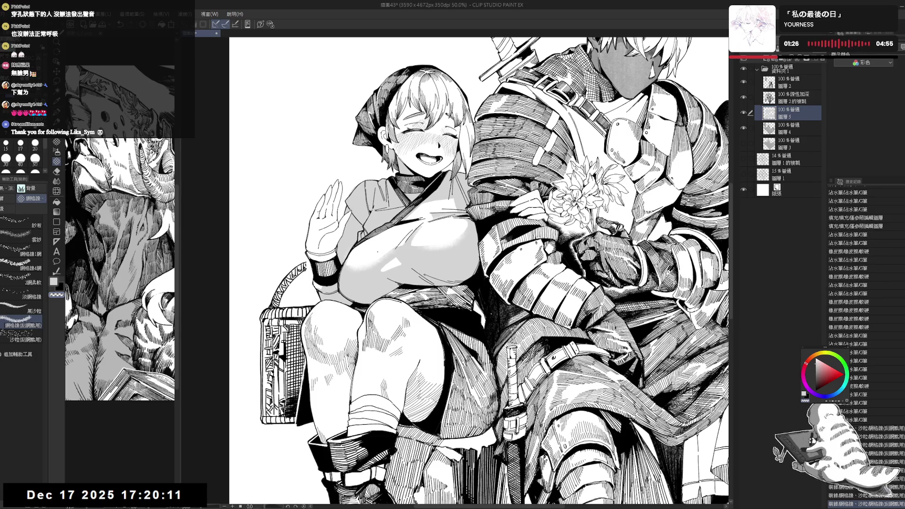
# Step: Switch to the G筆 and redo a series of hatching strokes on the girl's shading
pyautogui.press('c')
pyautogui.press('p')
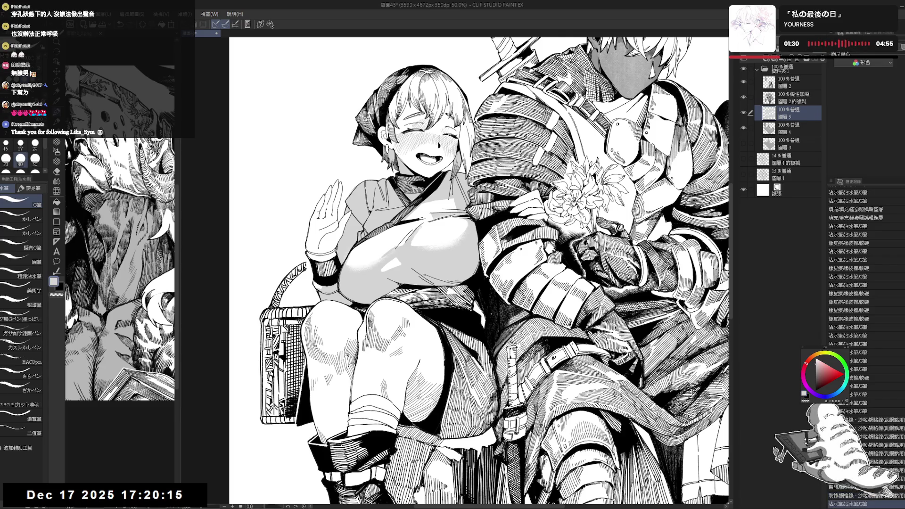
pyautogui.hotkey('ctrl', 'y')
pyautogui.hotkey('ctrl', 'y')
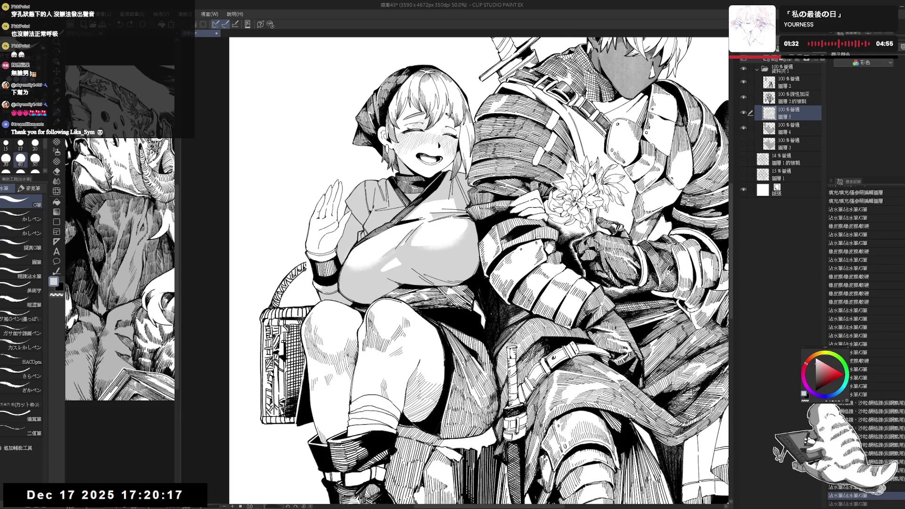
pyautogui.hotkey('ctrl', 'y')
pyautogui.hotkey('ctrl', 'y')
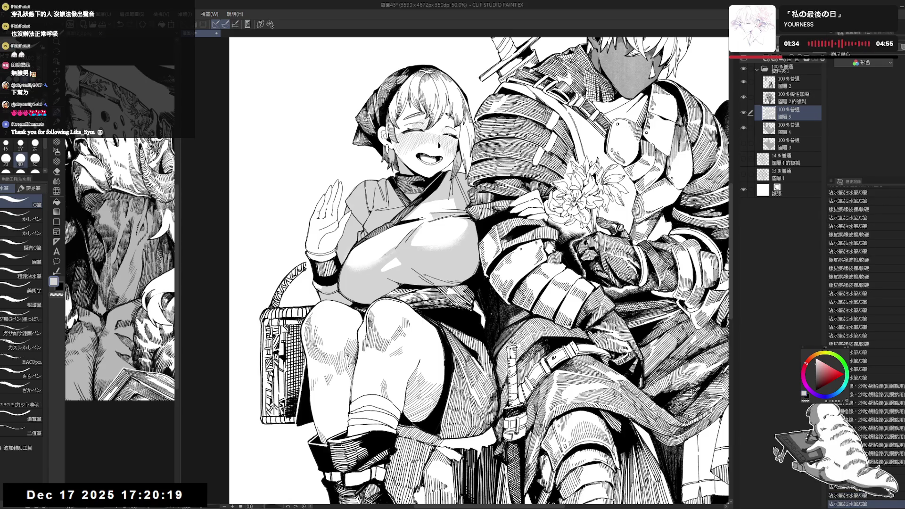
pyautogui.hotkey('ctrl', 'y')
pyautogui.hotkey('ctrl', 'y')
pyautogui.hotkey('ctrl', 'y')
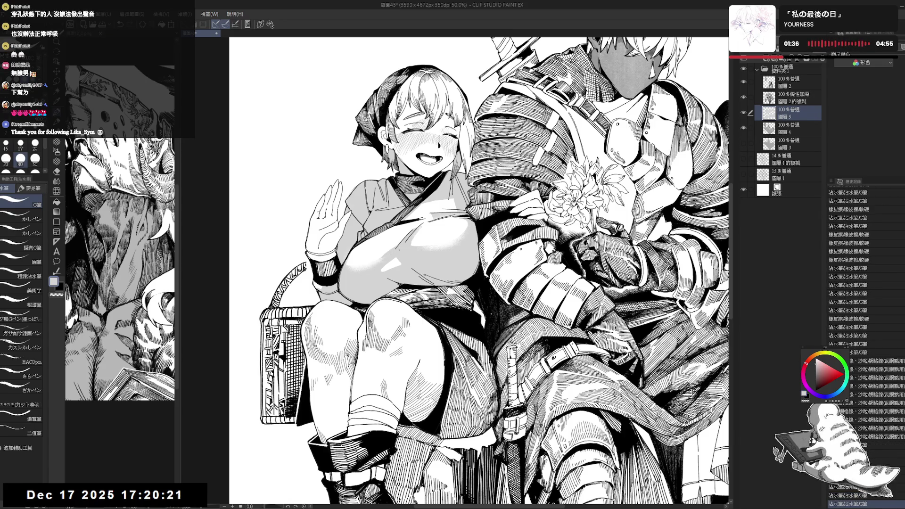
pyautogui.hotkey('ctrl', 'y')
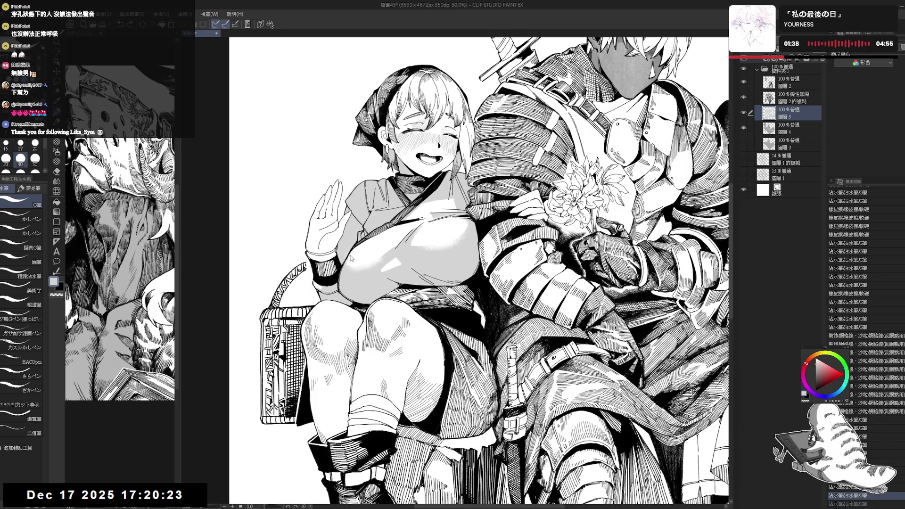
pyautogui.hotkey('ctrl', 'y')
pyautogui.hotkey('ctrl', 'y')
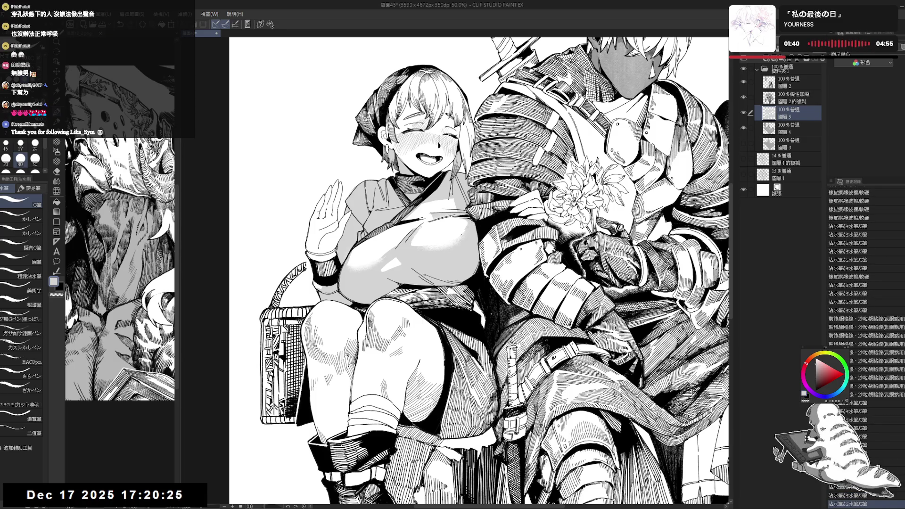
pyautogui.hotkey('ctrl', 'y')
# Step: Reapply the final hatching strokes, then zoom out and tilt the view about seven degrees
pyautogui.hotkey('ctrl', 'y')
pyautogui.hotkey('ctrl', 'y')
pyautogui.hotkey('ctrl', 'z')
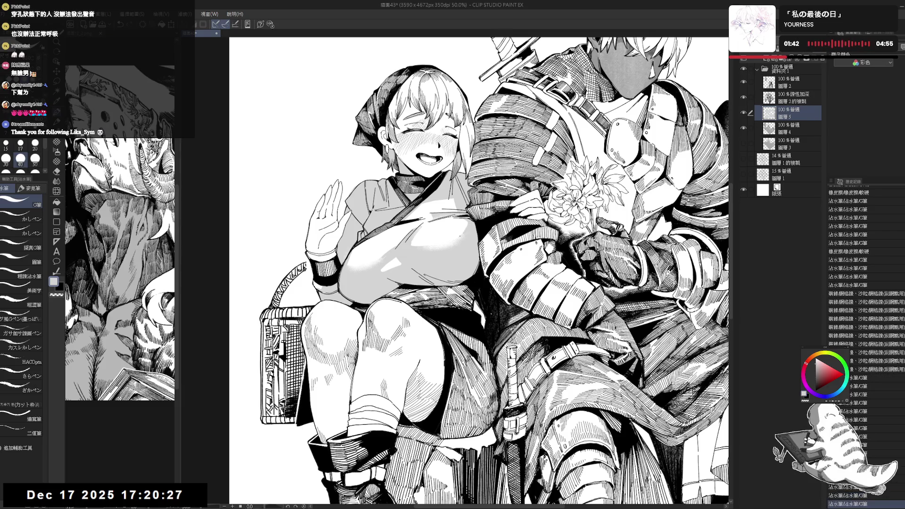
pyautogui.hotkey('ctrl', 'z')
pyautogui.hotkey('ctrl', 'y')
pyautogui.hotkey('ctrl', 'y')
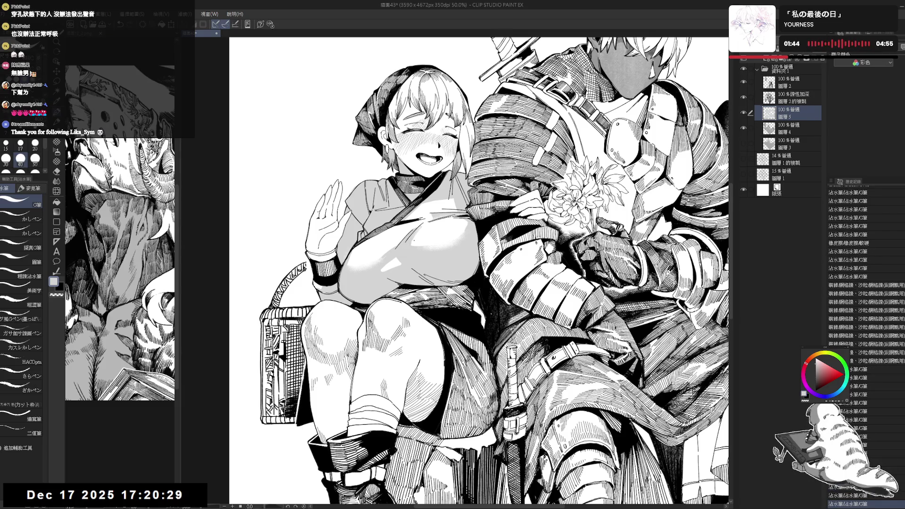
pyautogui.hotkey('ctrl', 'y')
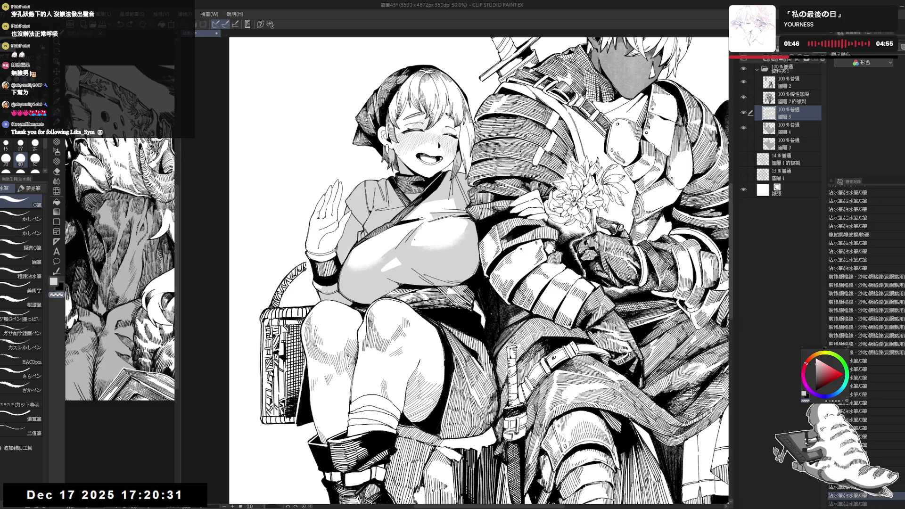
pyautogui.hotkey('ctrl', 'y')
pyautogui.hotkey('ctrl', 'y')
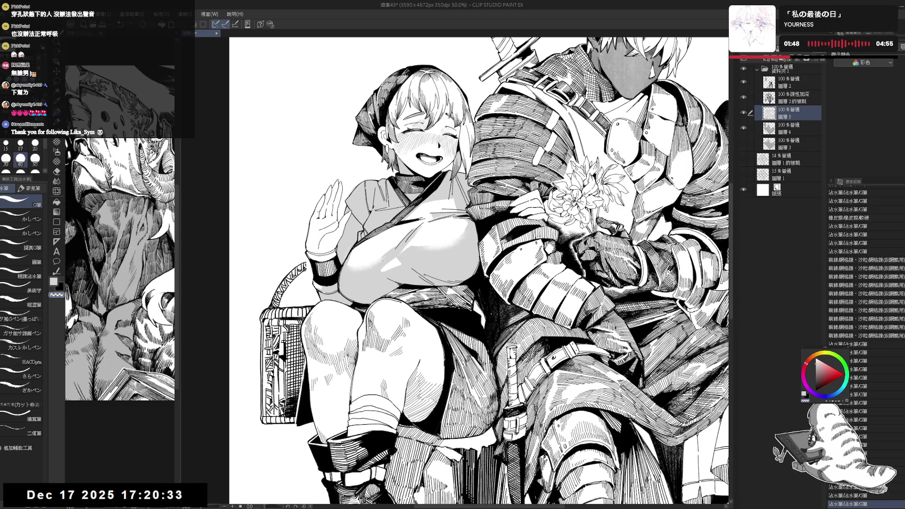
pyautogui.hotkey('ctrl', '-')
pyautogui.hotkey('ctrl', '-')
pyautogui.moveTo(518, 236); pyautogui.dragTo(490, 245)
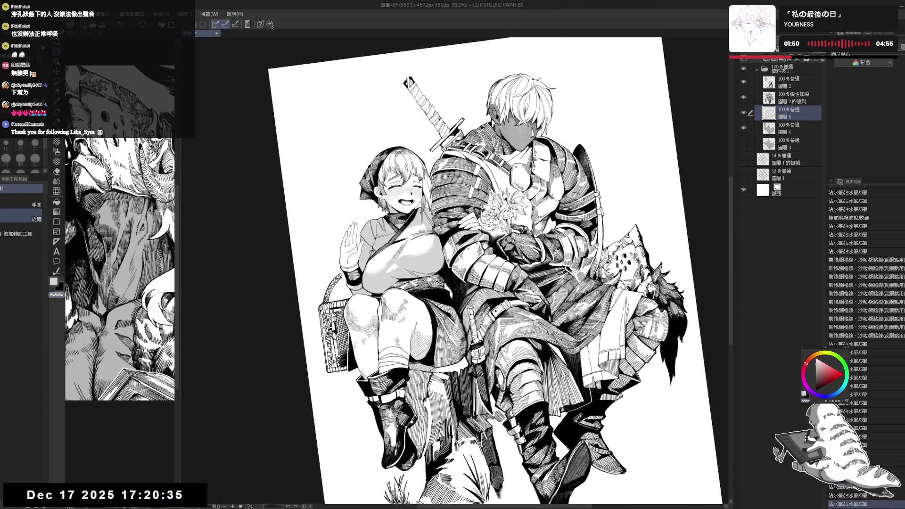
# Step: Reset the view to fit the page and add new layer 圖層 6 above 圖層 2
pyautogui.press('c')
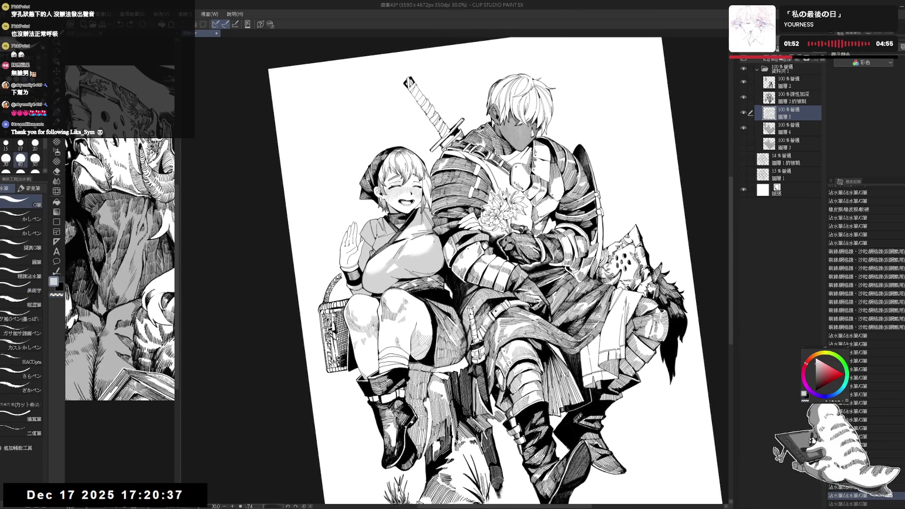
pyautogui.click(434, 239)
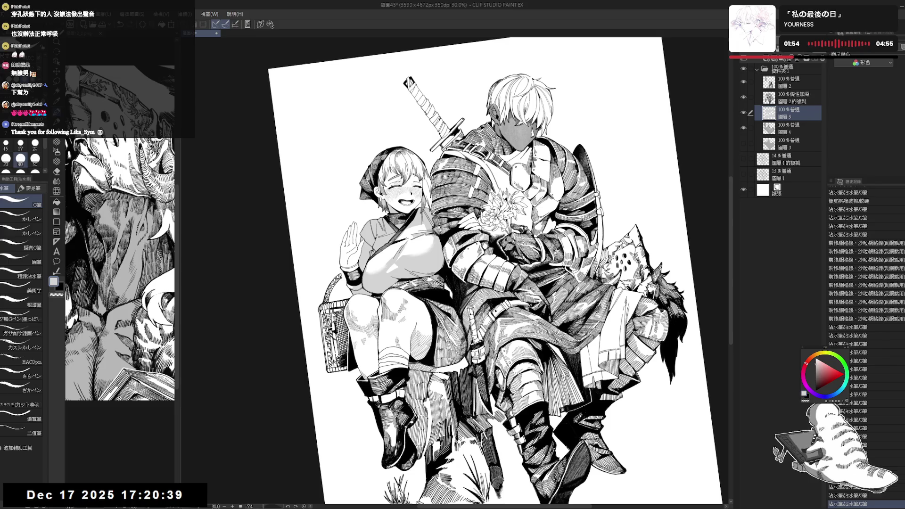
pyautogui.scroll(-1, 500, 271)
pyautogui.hotkey('ctrl', '0')
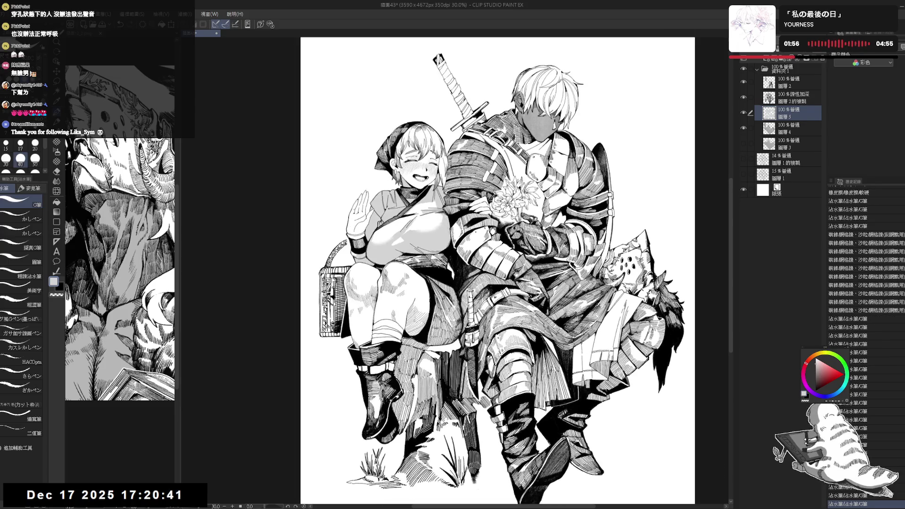
pyautogui.hotkey('ctrl', '+')
pyautogui.hotkey('ctrl', '+')
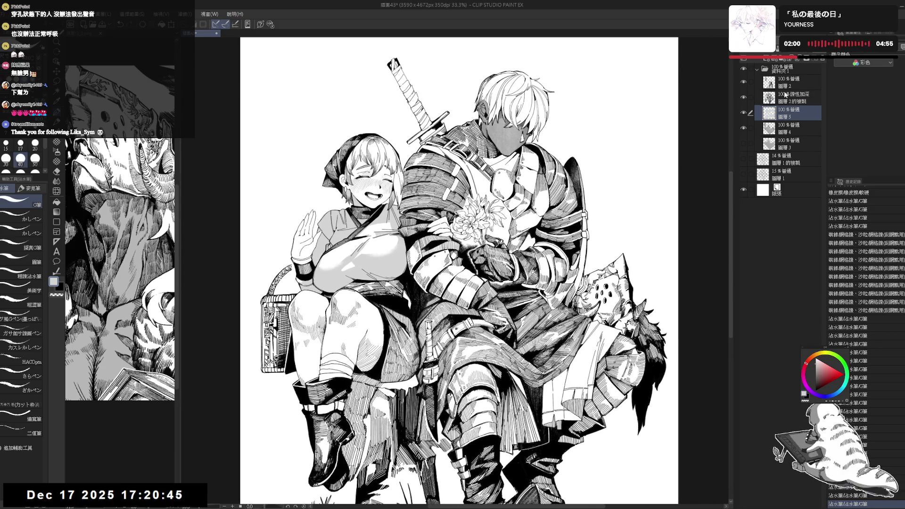
pyautogui.click(790, 86)
pyautogui.click(766, 59)
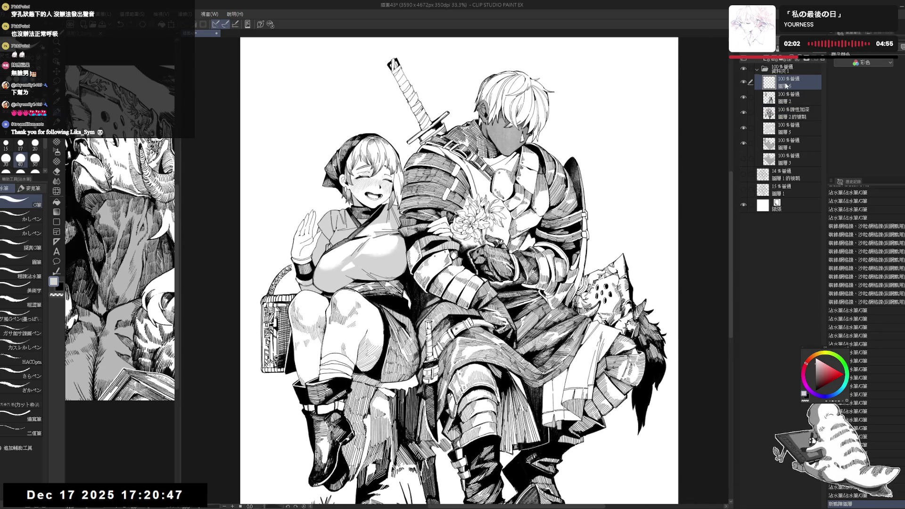
pyautogui.press('p')
pyautogui.hotkey('ctrl', '+')
pyautogui.hotkey('ctrl', '+')
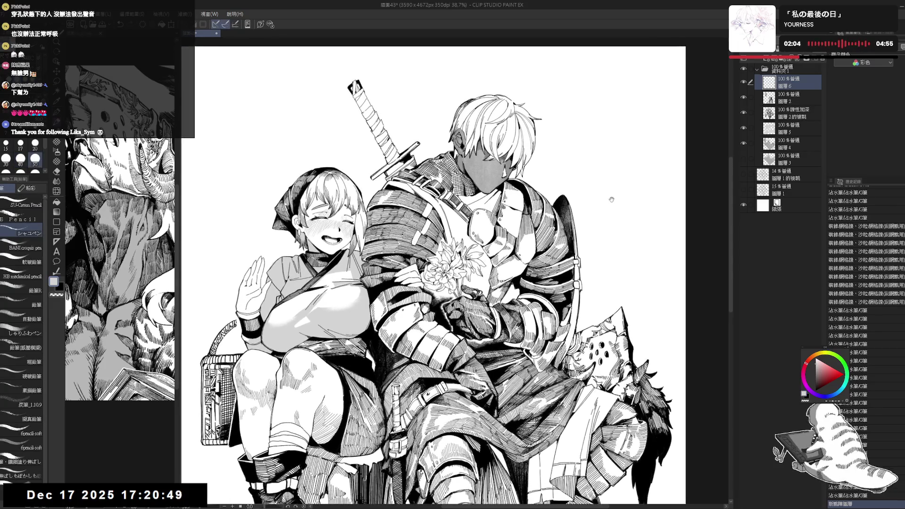
pyautogui.press('space')
pyautogui.moveTo(595, 235); pyautogui.dragTo(588, 202)
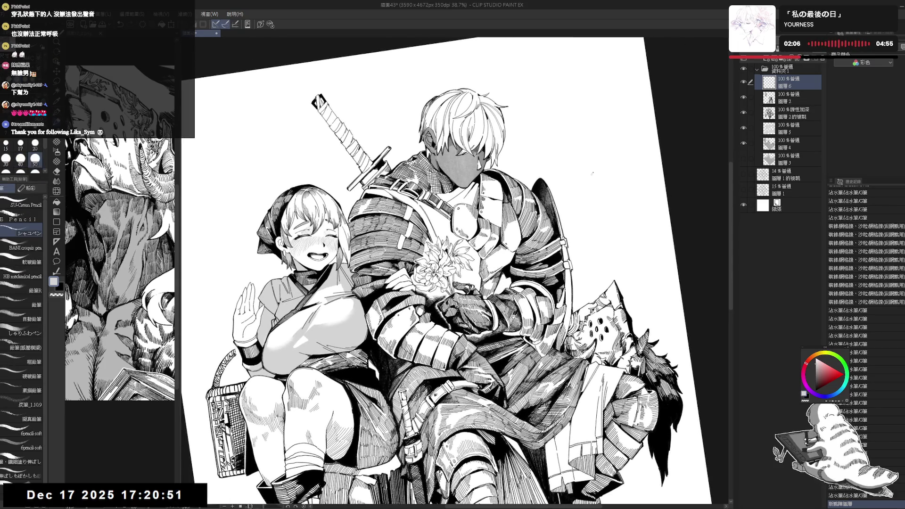
pyautogui.hotkey('ctrl', '@')
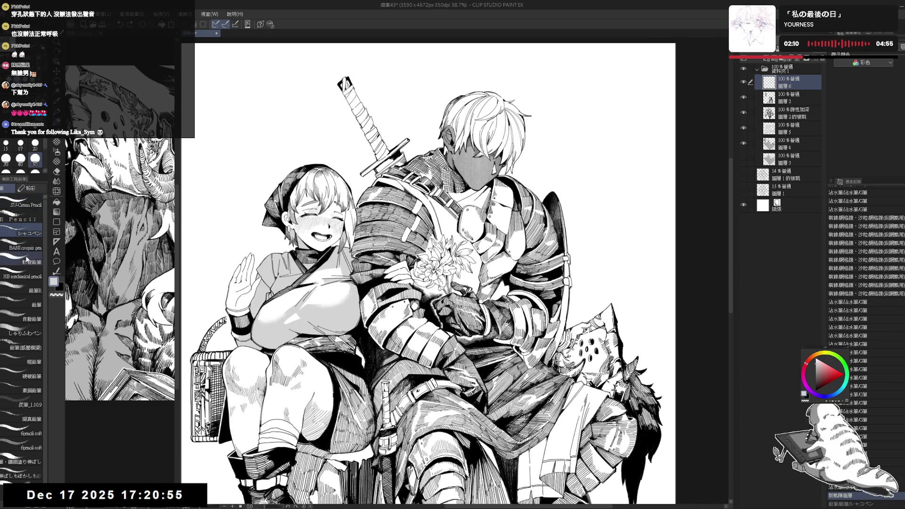
pyautogui.press('p')
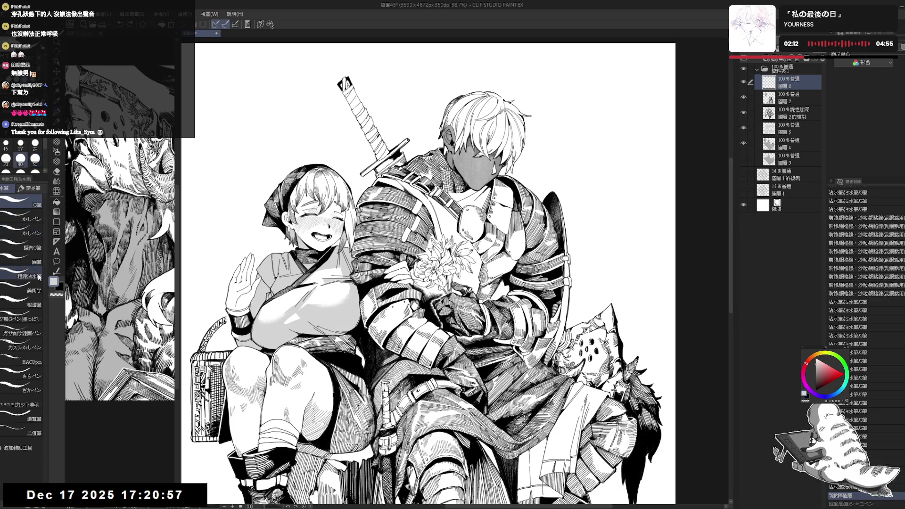
pyautogui.click(21, 318)
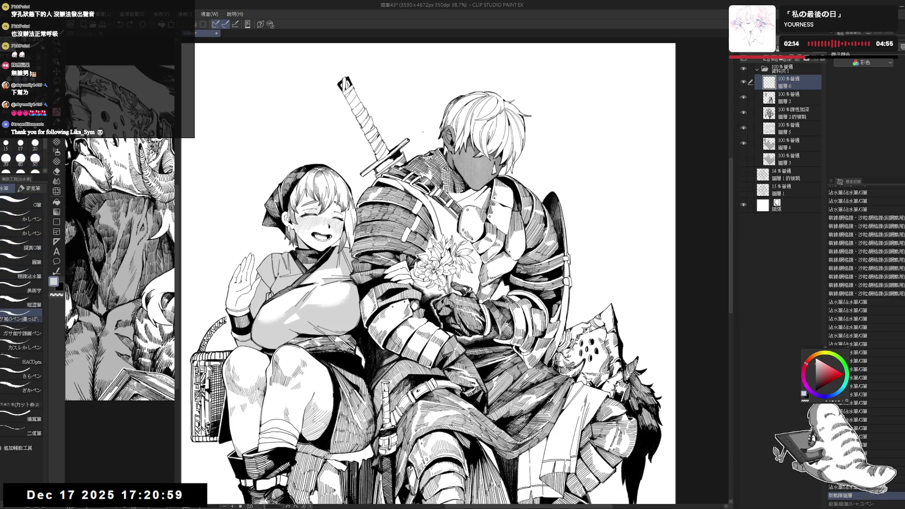
pyautogui.press('x')
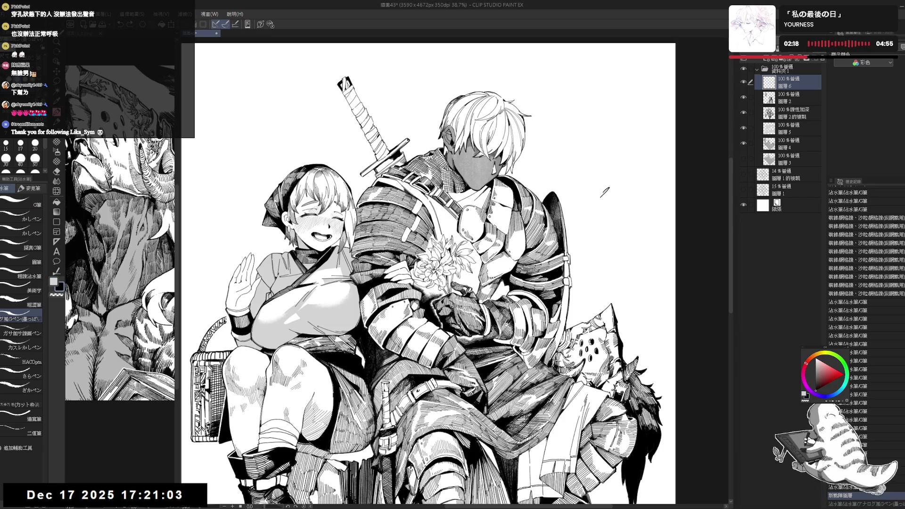
pyautogui.moveTo(604, 192); pyautogui.dragTo(602, 193)
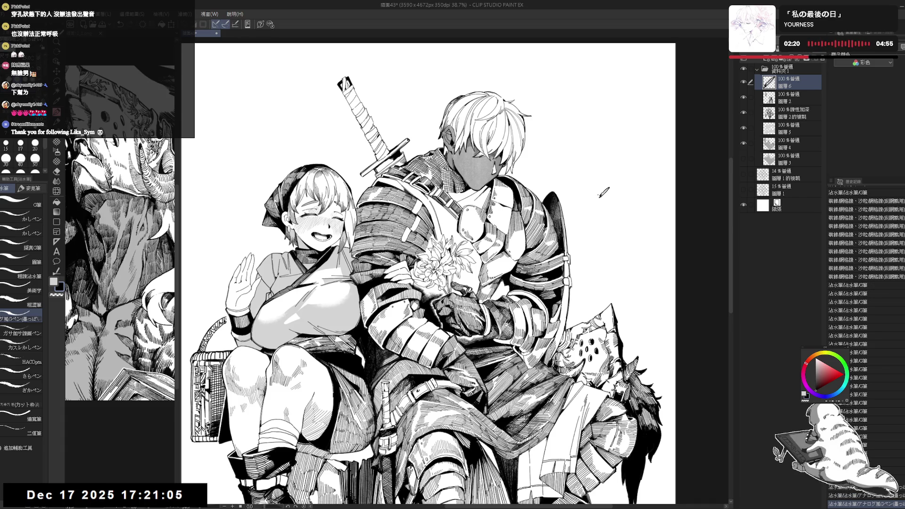
pyautogui.scroll(1, 453, 274)
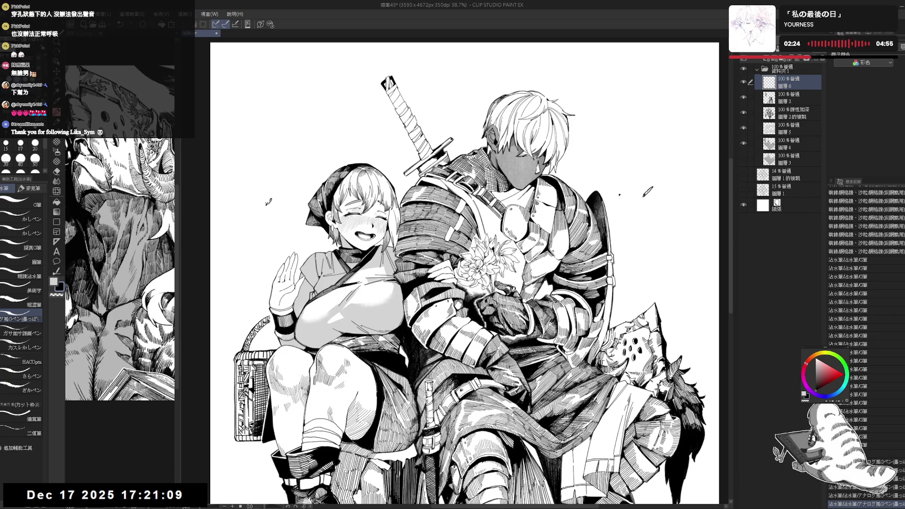
pyautogui.scroll(-1, 452, 274)
pyautogui.scroll(-1, 452, 273)
pyautogui.scroll(-2, 415, 278)
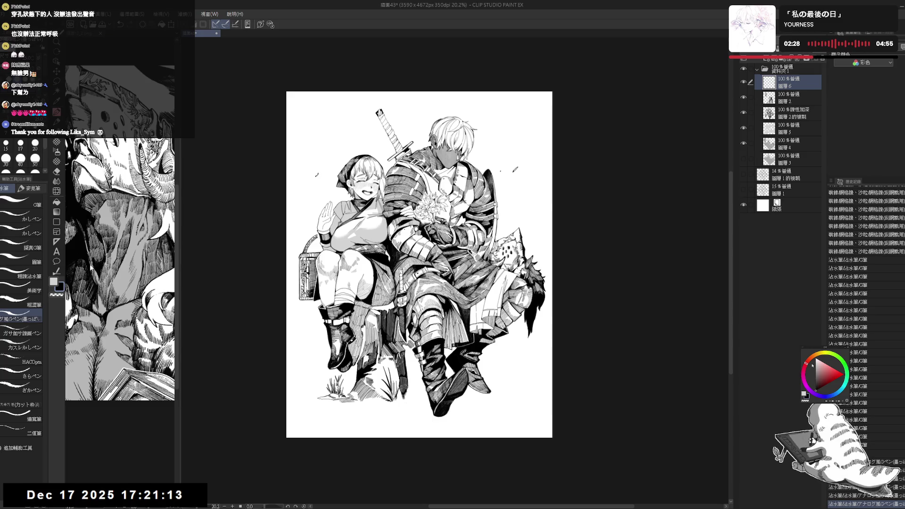
pyautogui.hotkey('ctrl', 'alt', 'c')
# Step: Drag the canvas edges outward on all sides to 5541×6010 px and confirm
pyautogui.moveTo(425, 92); pyautogui.dragTo(427, 45)
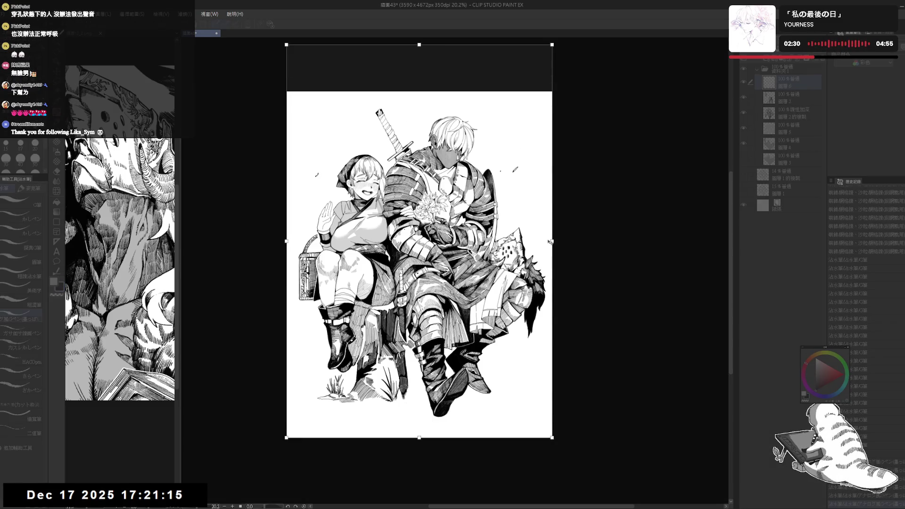
pyautogui.moveTo(552, 241); pyautogui.dragTo(620, 237)
pyautogui.moveTo(455, 438); pyautogui.dragTo(453, 490)
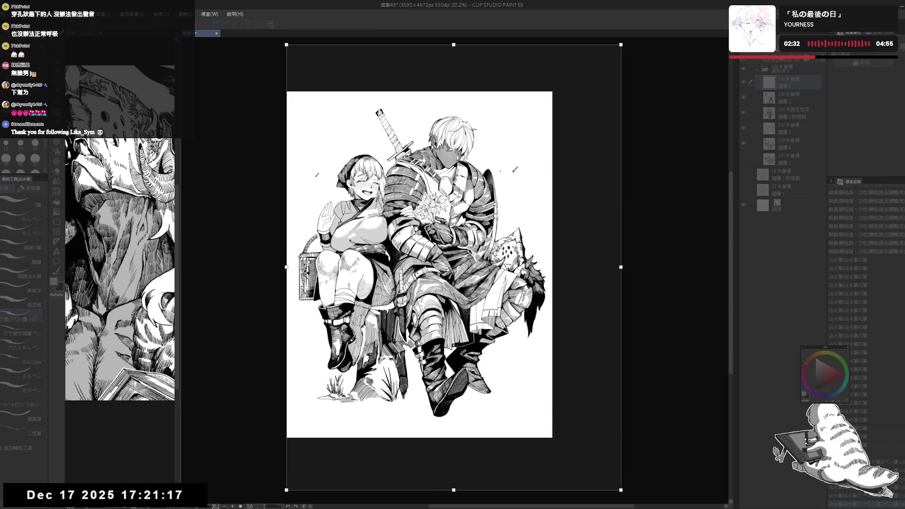
pyautogui.moveTo(286, 268); pyautogui.dragTo(258, 268)
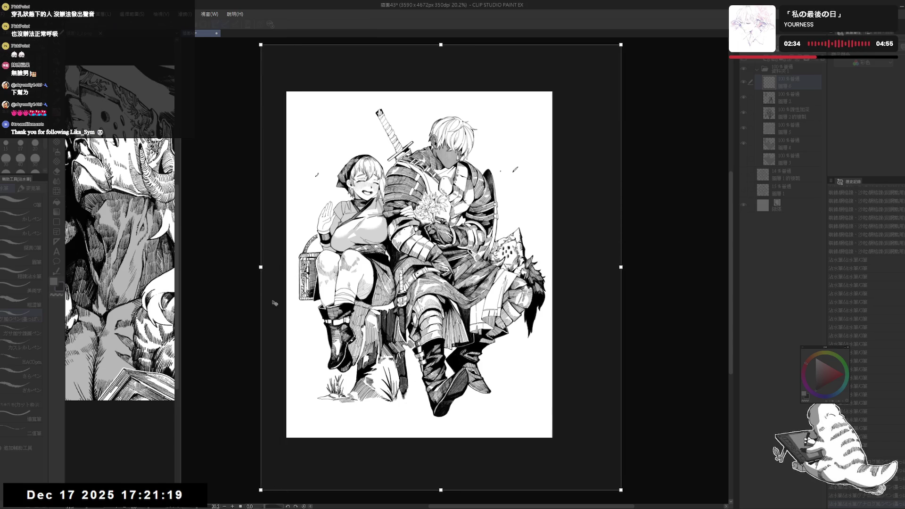
pyautogui.press('Return')
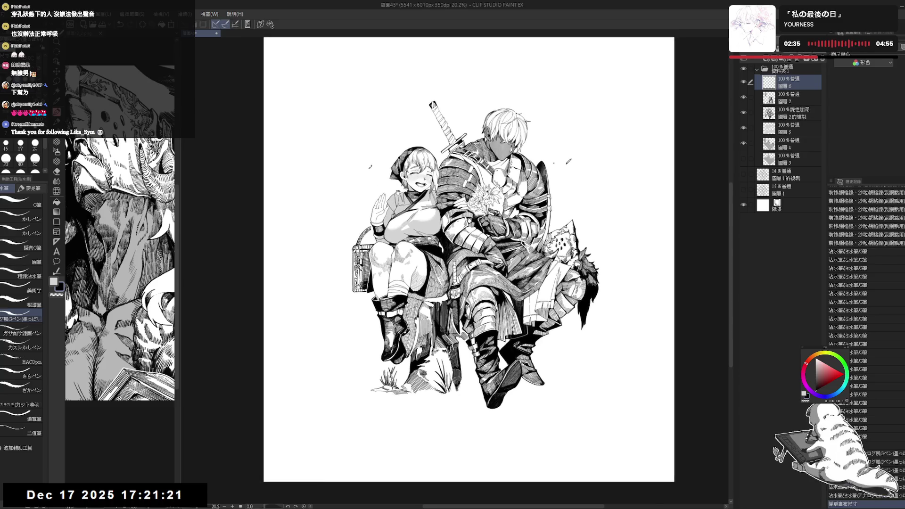
pyautogui.scroll(1, 389, 252)
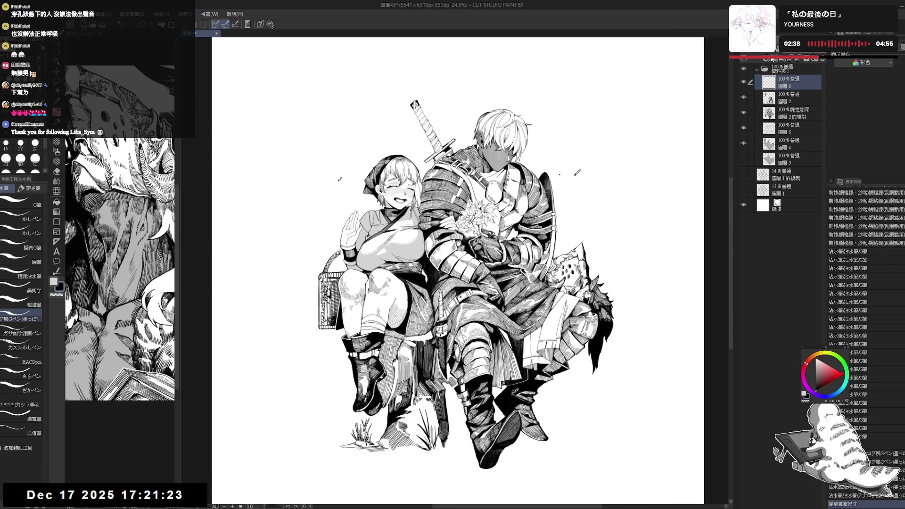
pyautogui.scroll(-1, 361, 162)
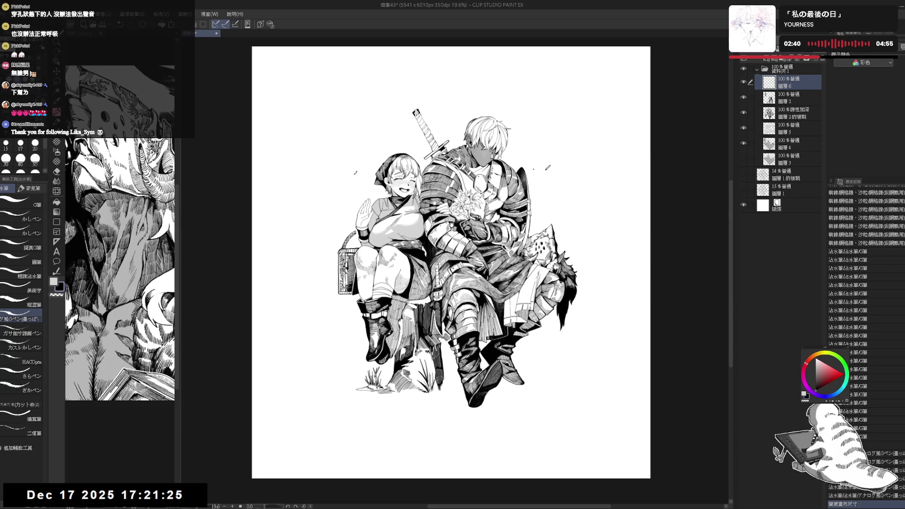
pyautogui.scroll(-1, 360, 161)
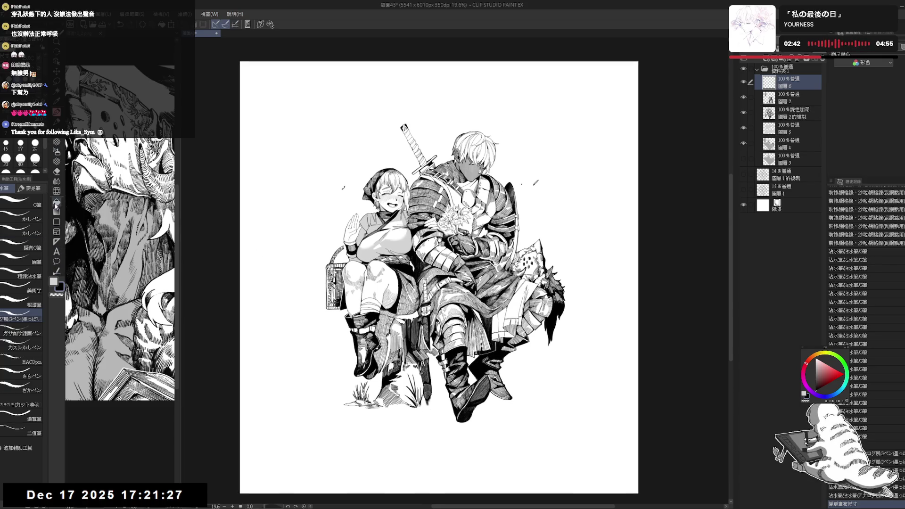
# Step: Drag a rectangular figure ruler around the girl and knight
pyautogui.click(57, 241)
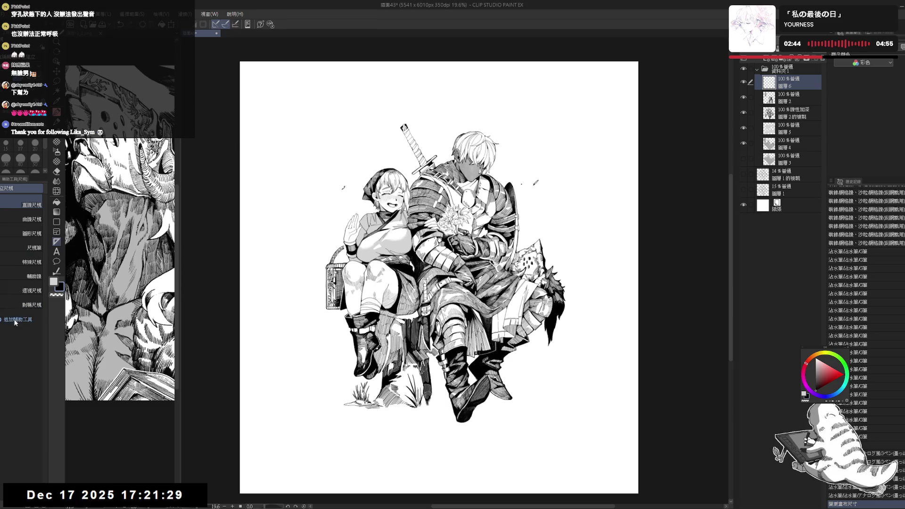
pyautogui.click(26, 234)
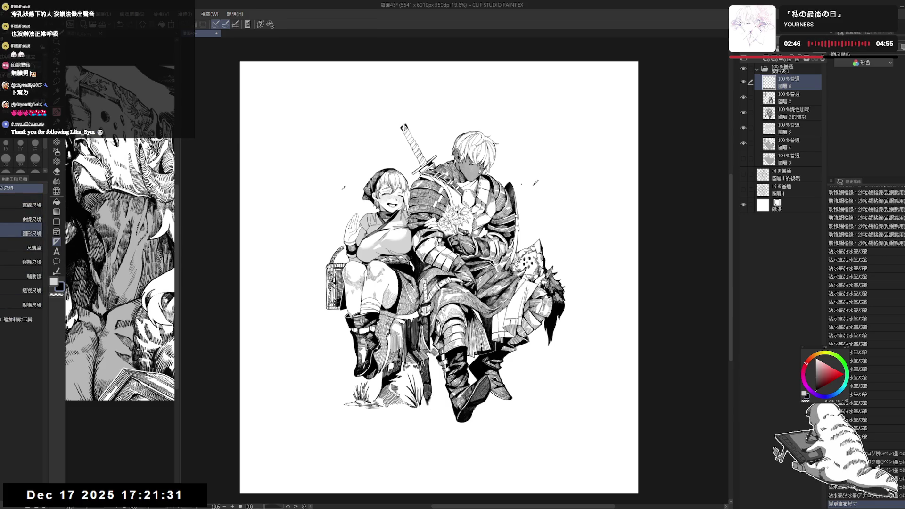
pyautogui.moveTo(318, 111)
pyautogui.mouseDown()
pyautogui.moveTo(347, 174)
pyautogui.moveTo(587, 436)
pyautogui.moveTo(577, 440)
pyautogui.mouseUp()
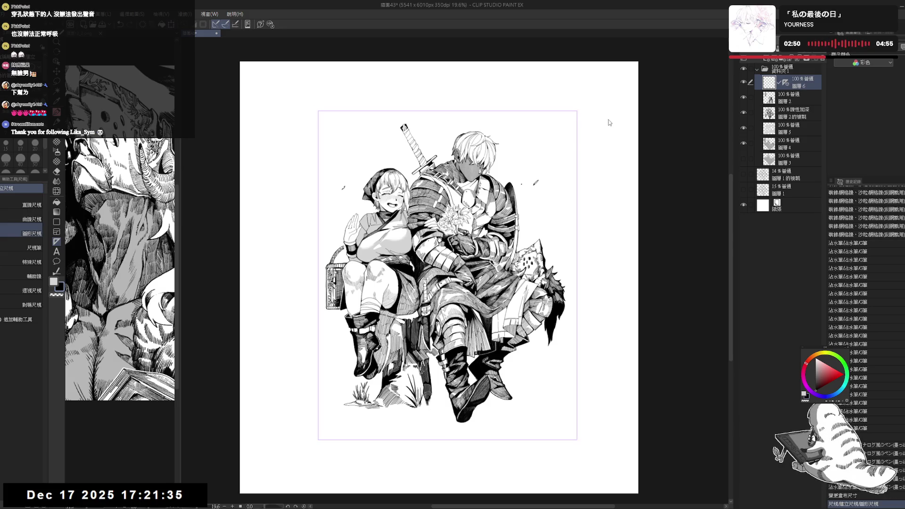
# Step: Rotate the rectangular ruler slightly clockwise with Ctrl+T and confirm
pyautogui.hotkey('ctrl', 't')
pyautogui.moveTo(604, 114)
pyautogui.mouseDown()
pyautogui.moveTo(626, 142)
pyautogui.moveTo(598, 111)
pyautogui.mouseUp()
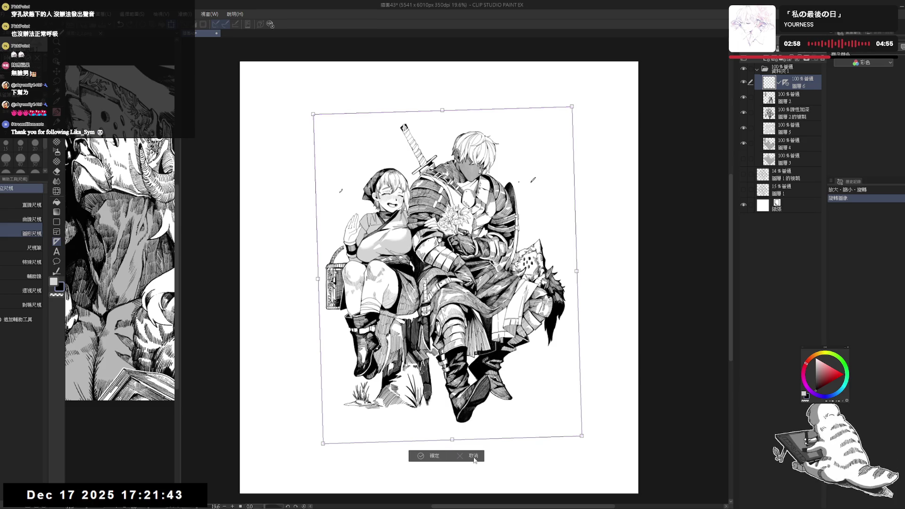
pyautogui.click(433, 456)
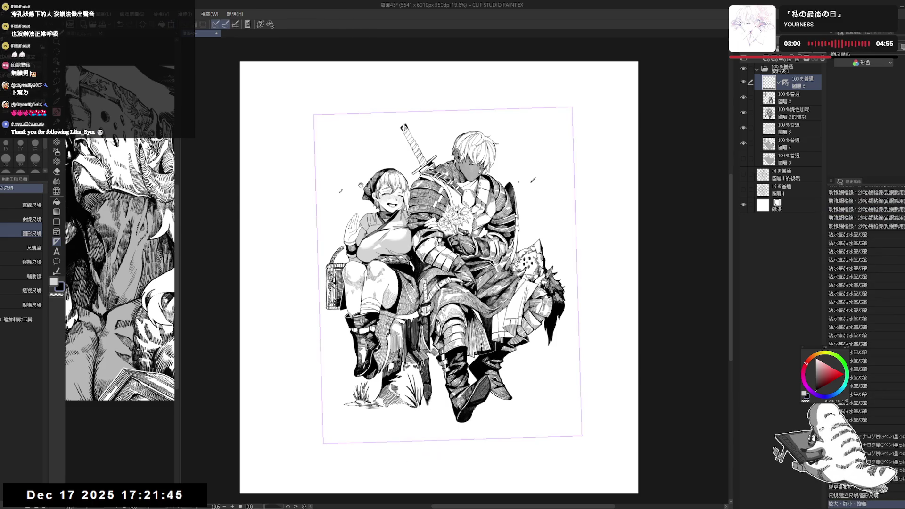
# Step: Draw the frame's left edge along the tilted ruler with the pencil
pyautogui.press('p')
pyautogui.moveTo(318, 132); pyautogui.dragTo(318, 181)
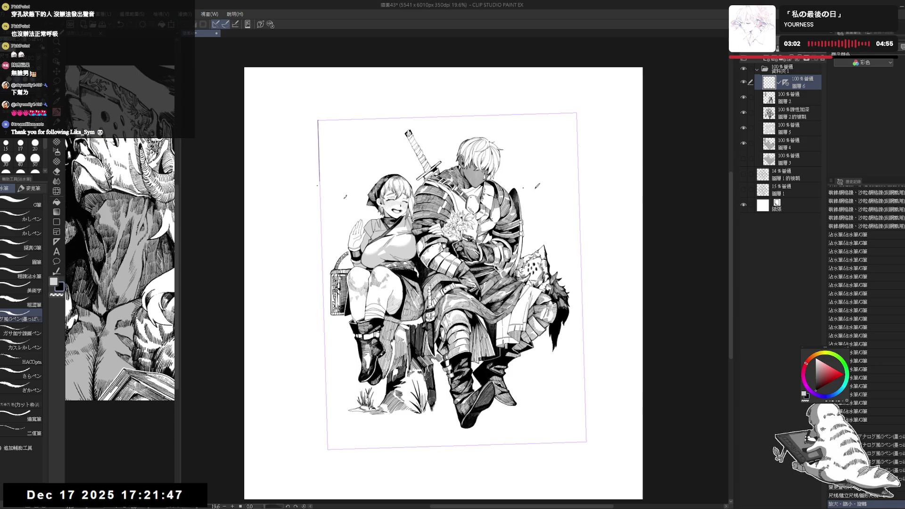
pyautogui.hotkey('ctrl', 'z')
pyautogui.press('p')
pyautogui.moveTo(319, 121); pyautogui.dragTo(322, 248)
pyautogui.click(324, 219)
# Step: Trace the remaining frame border lines along the ruler, then hide the ruler
pyautogui.moveTo(322, 284)
pyautogui.mouseDown()
pyautogui.moveTo(335, 446)
pyautogui.moveTo(587, 442)
pyautogui.mouseUp()
pyautogui.moveTo(319, 120)
pyautogui.mouseDown()
pyautogui.moveTo(577, 113)
pyautogui.moveTo(583, 310)
pyautogui.mouseUp()
pyautogui.moveTo(583, 362); pyautogui.dragTo(586, 432)
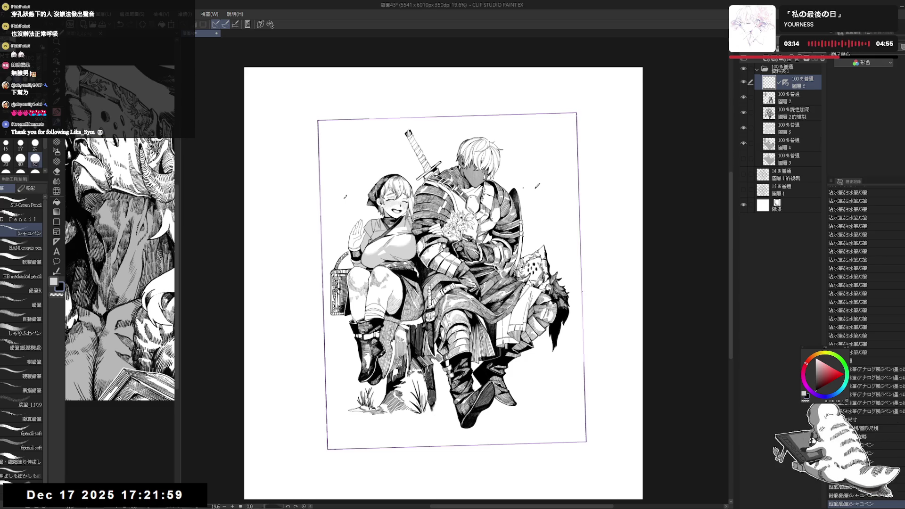
pyautogui.click(785, 83)
pyautogui.moveTo(556, 288); pyautogui.dragTo(516, 258)
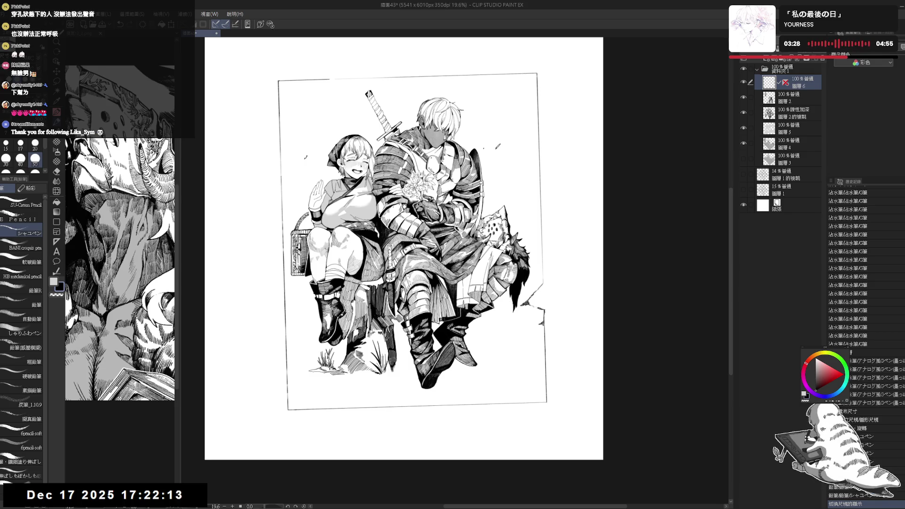
# Step: Erase the frame's lower-right border and corner and sketch rock edges in its place
pyautogui.moveTo(545, 330); pyautogui.dragTo(544, 342)
pyautogui.moveTo(403, 248); pyautogui.dragTo(399, 231)
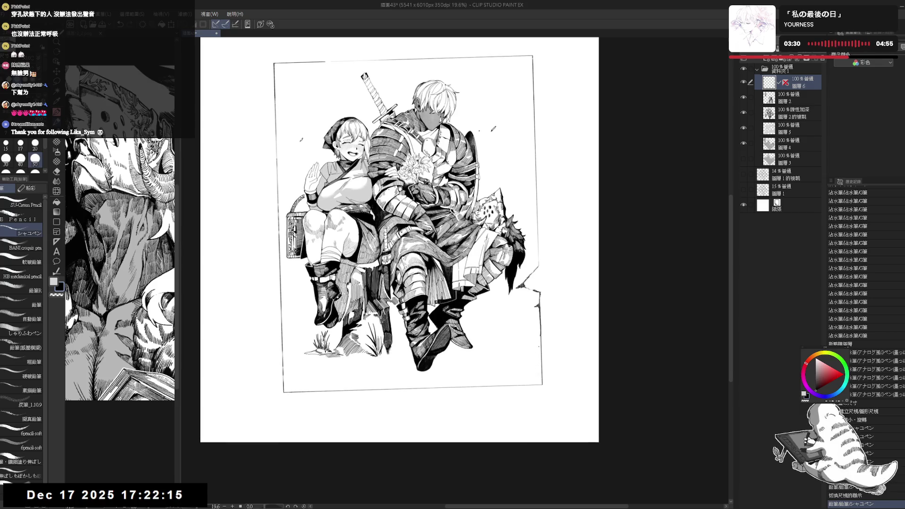
pyautogui.moveTo(543, 333); pyautogui.dragTo(542, 338)
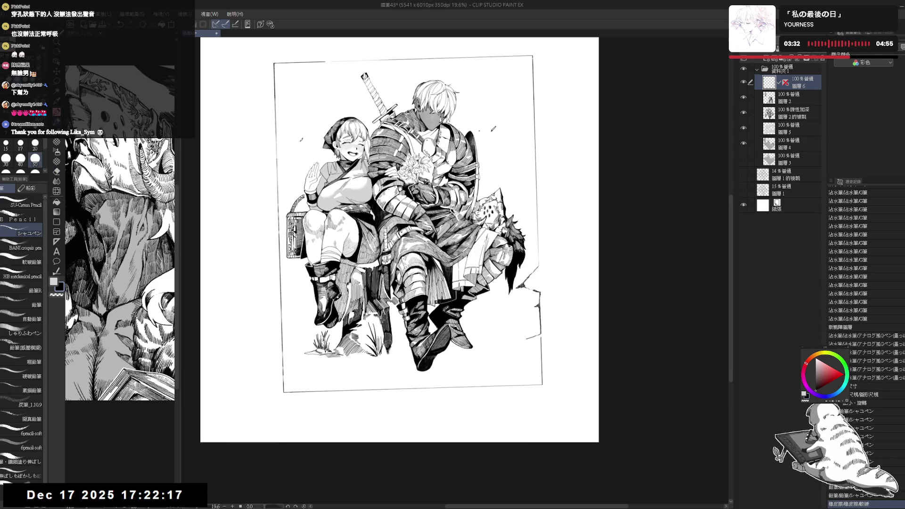
pyautogui.press('e')
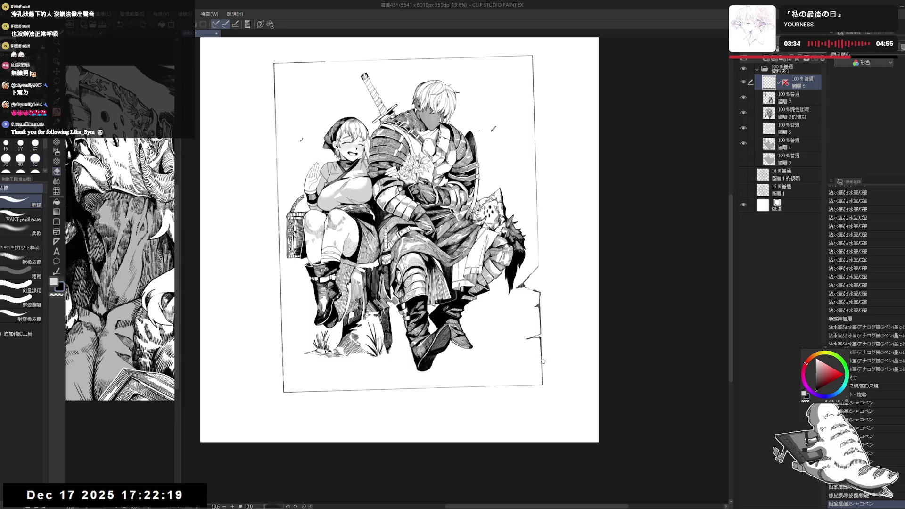
pyautogui.moveTo(550, 339)
pyautogui.mouseDown()
pyautogui.moveTo(526, 394)
pyautogui.moveTo(538, 390)
pyautogui.mouseUp()
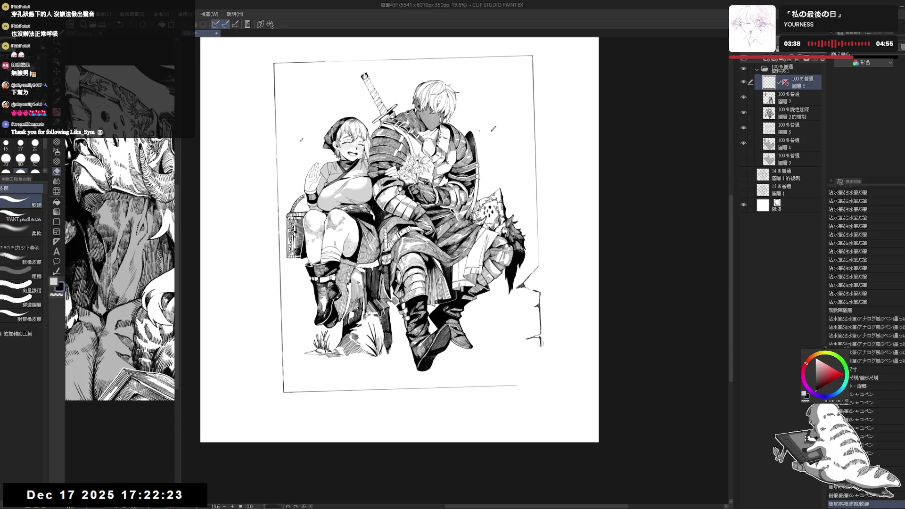
pyautogui.press('p')
pyautogui.moveTo(515, 351)
pyautogui.mouseDown()
pyautogui.moveTo(537, 350)
pyautogui.moveTo(518, 367)
pyautogui.mouseUp()
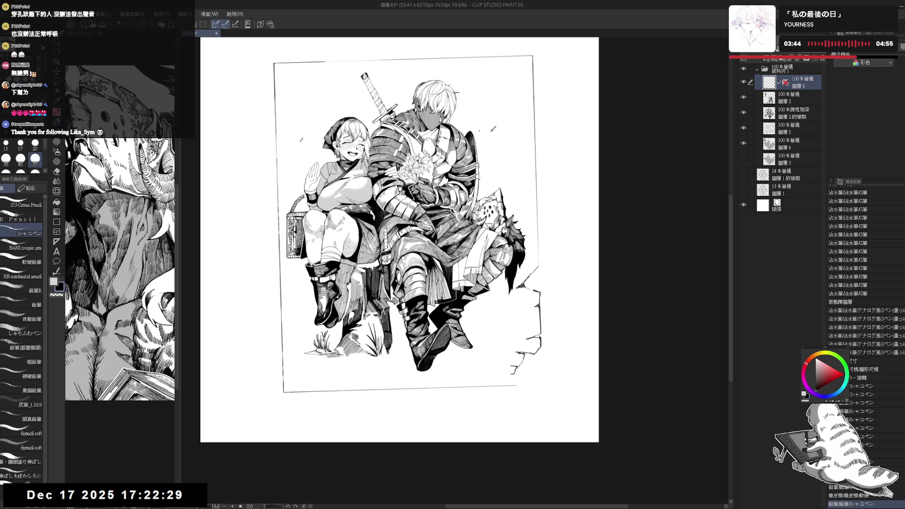
pyautogui.moveTo(507, 367); pyautogui.dragTo(506, 385)
pyautogui.moveTo(485, 358); pyautogui.dragTo(519, 314)
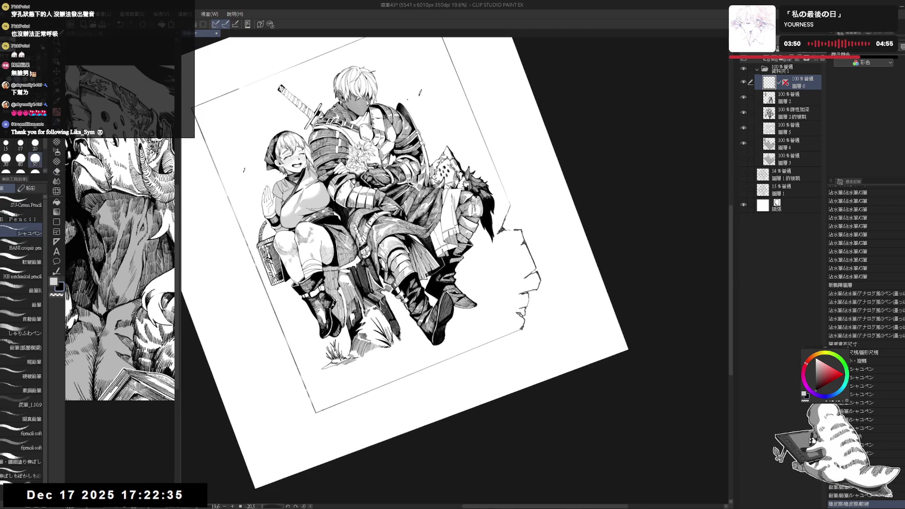
# Step: Hatch the broken rock below the frame with short vertical strokes using a smaller brush
pyautogui.moveTo(486, 330)
pyautogui.mouseDown()
pyautogui.moveTo(462, 373)
pyautogui.moveTo(405, 363)
pyautogui.mouseUp()
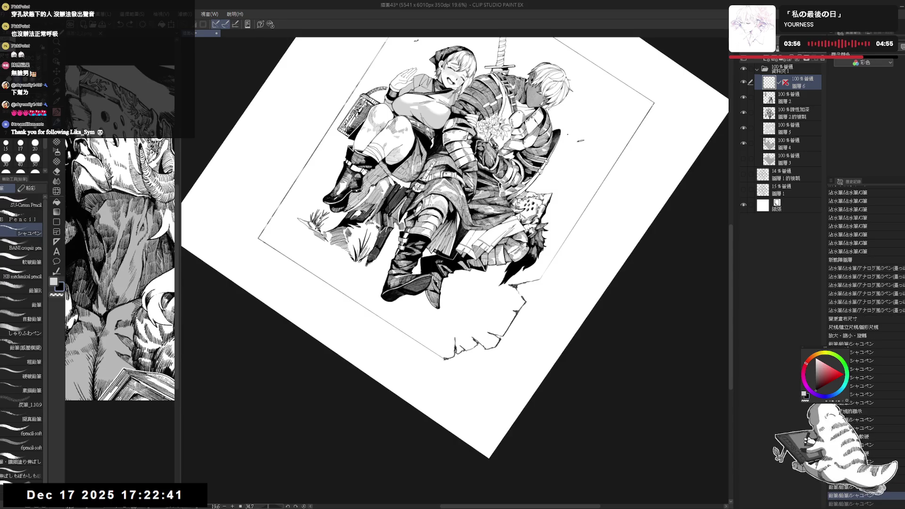
pyautogui.press('[')
pyautogui.press('[')
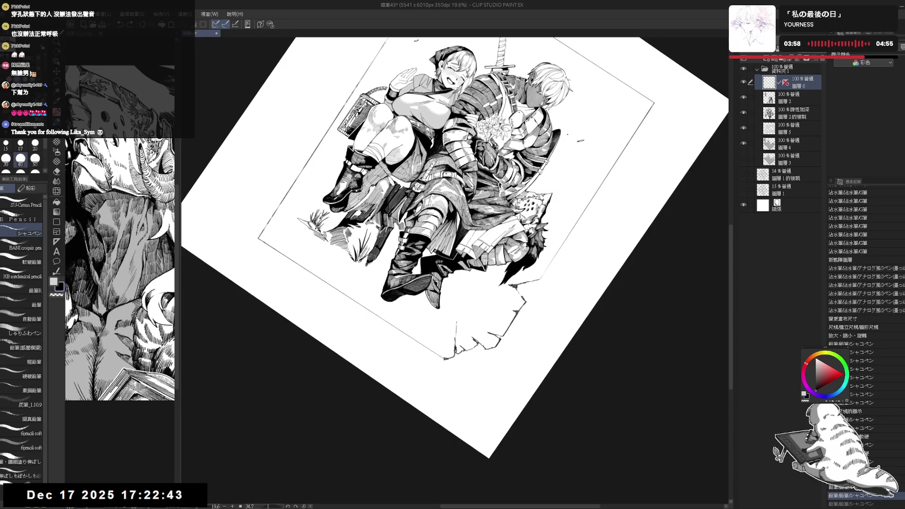
pyautogui.moveTo(455, 321); pyautogui.dragTo(458, 349)
pyautogui.moveTo(458, 329)
pyautogui.mouseDown()
pyautogui.moveTo(458, 348)
pyautogui.moveTo(461, 336)
pyautogui.mouseUp()
pyautogui.moveTo(463, 324); pyautogui.dragTo(467, 337)
pyautogui.moveTo(468, 327); pyautogui.dragTo(469, 338)
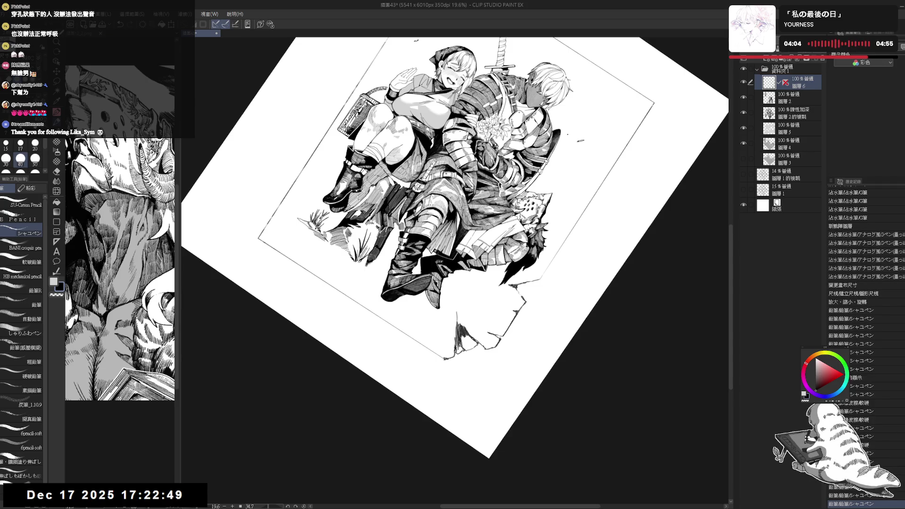
pyautogui.moveTo(464, 335); pyautogui.dragTo(468, 347)
pyautogui.moveTo(469, 332); pyautogui.dragTo(473, 344)
pyautogui.moveTo(475, 338); pyautogui.dragTo(479, 351)
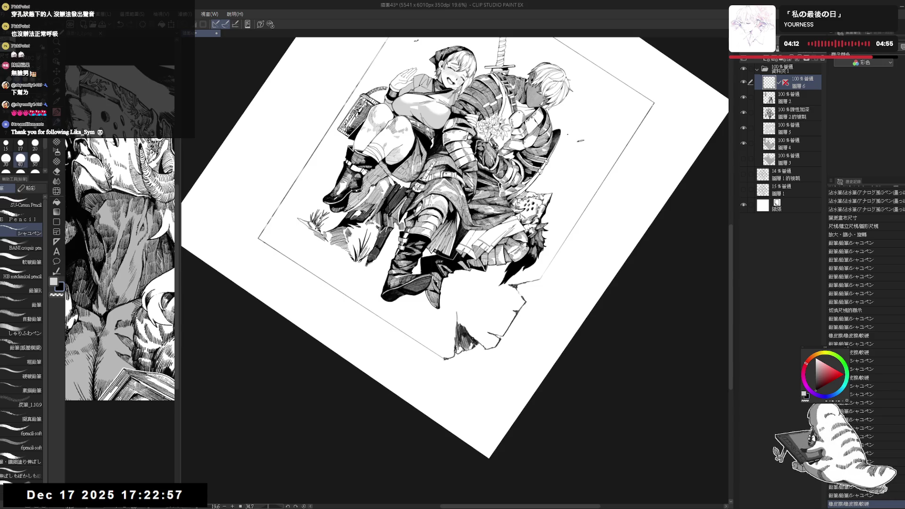
# Step: Erase a small stray stroke near the rock and add a short ink stroke
pyautogui.moveTo(589, 141); pyautogui.dragTo(542, 101)
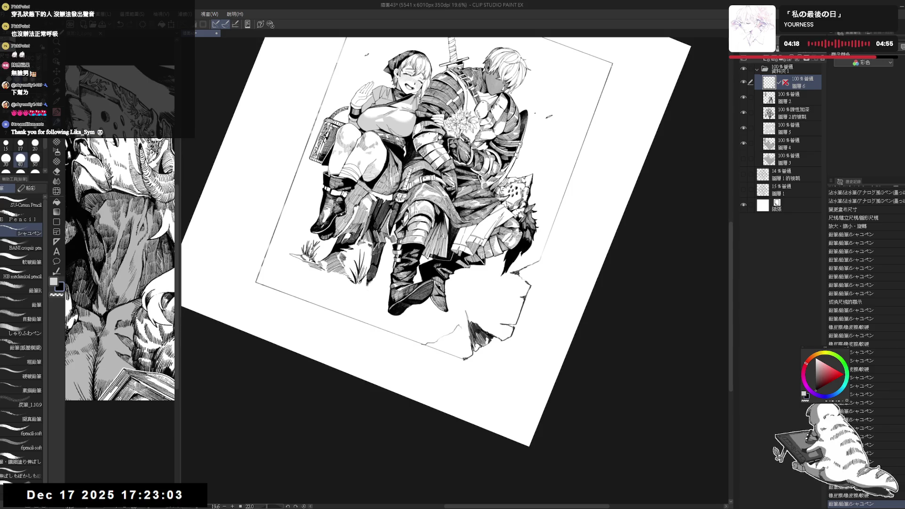
pyautogui.press('e')
pyautogui.moveTo(433, 349); pyautogui.dragTo(453, 360)
pyautogui.press('p')
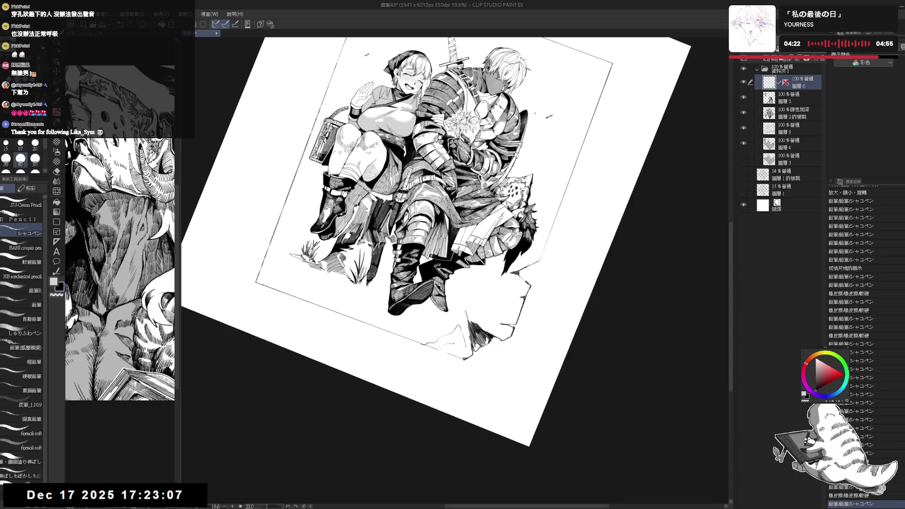
pyautogui.press('e')
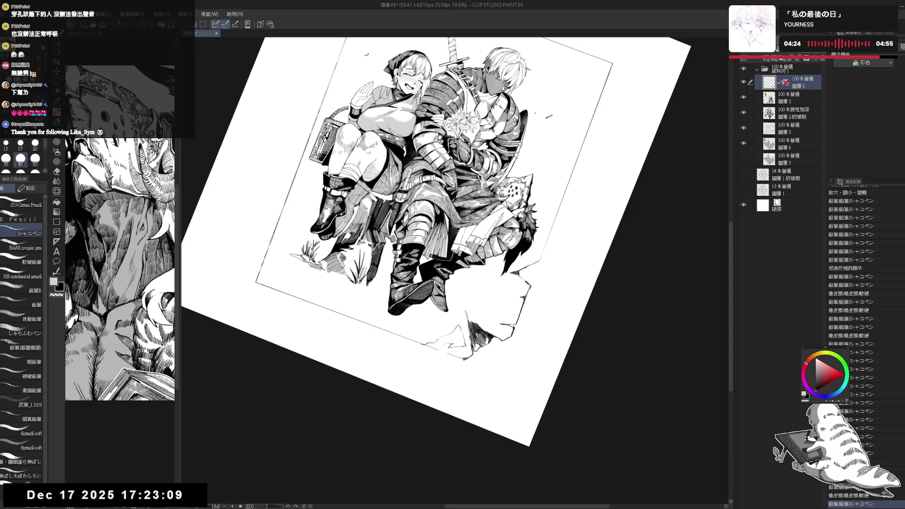
pyautogui.press('^')
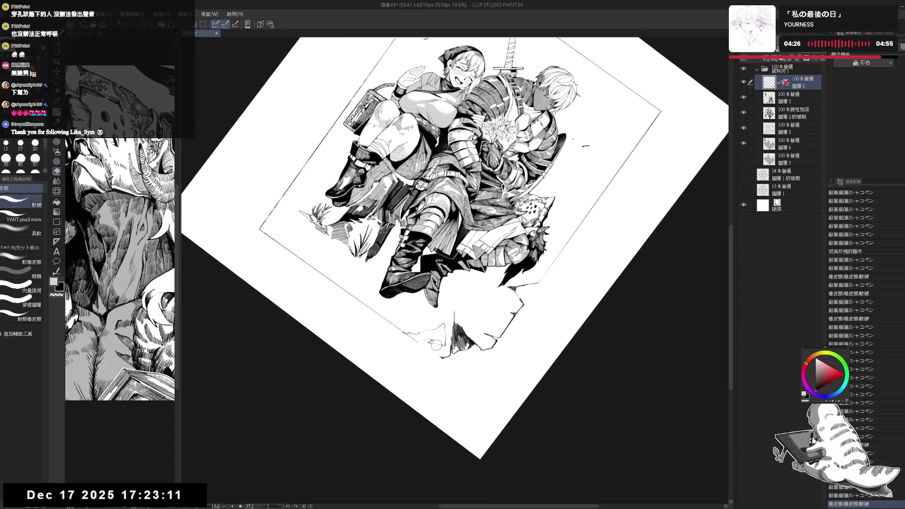
pyautogui.press('p')
pyautogui.moveTo(437, 338)
pyautogui.mouseDown()
pyautogui.moveTo(439, 348)
pyautogui.moveTo(444, 343)
pyautogui.mouseUp()
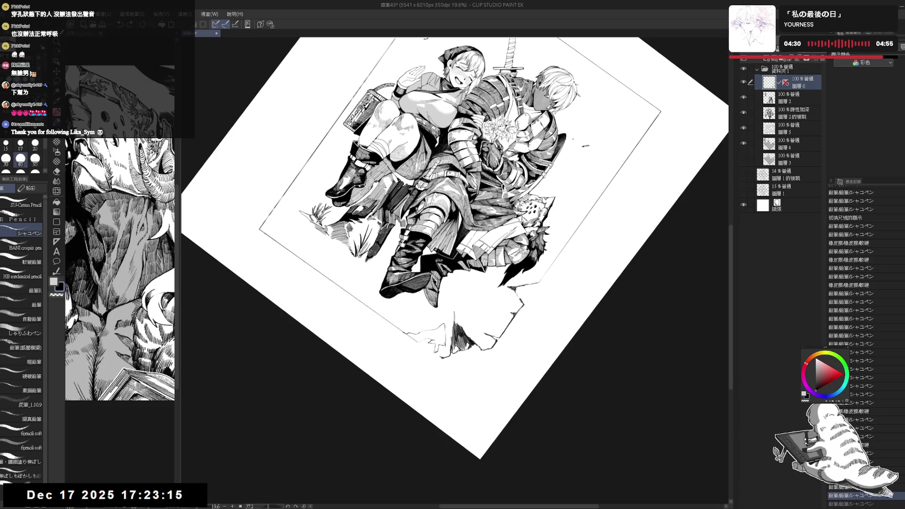
# Step: Fill a gap in the bottom rocks black, add small details, erase stray marks, and reset the view
pyautogui.press('g')
pyautogui.click(427, 339)
pyautogui.press('e')
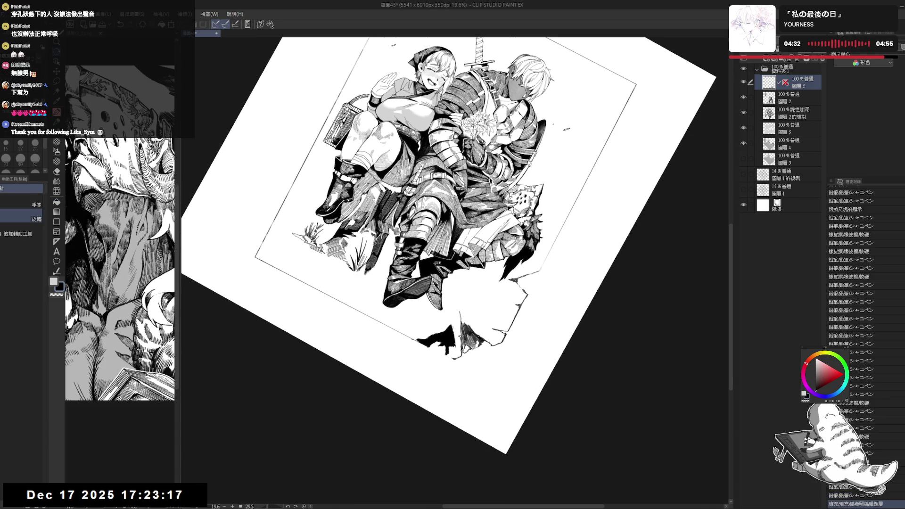
pyautogui.moveTo(452, 324)
pyautogui.mouseDown()
pyautogui.moveTo(456, 354)
pyautogui.moveTo(448, 355)
pyautogui.mouseUp()
pyautogui.press('p')
pyautogui.press('e')
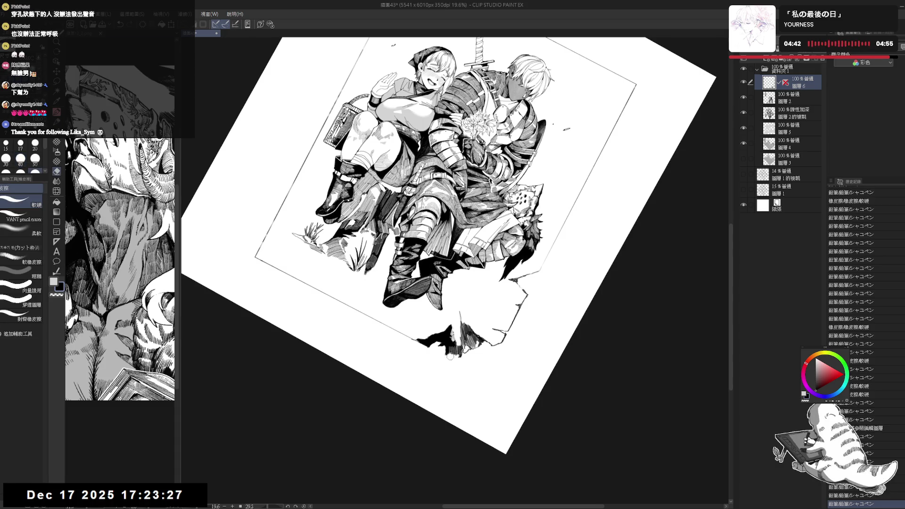
pyautogui.press('p')
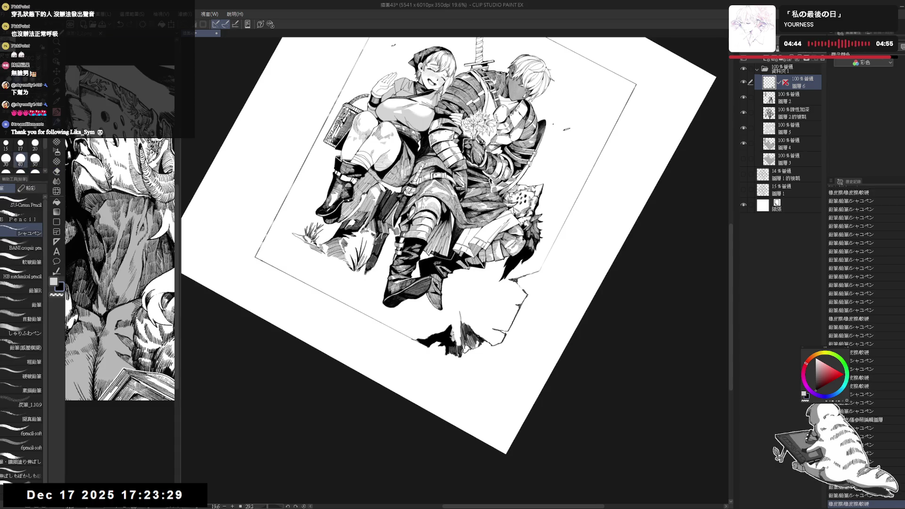
pyautogui.press('e')
pyautogui.moveTo(457, 350); pyautogui.dragTo(450, 361)
pyautogui.press('p')
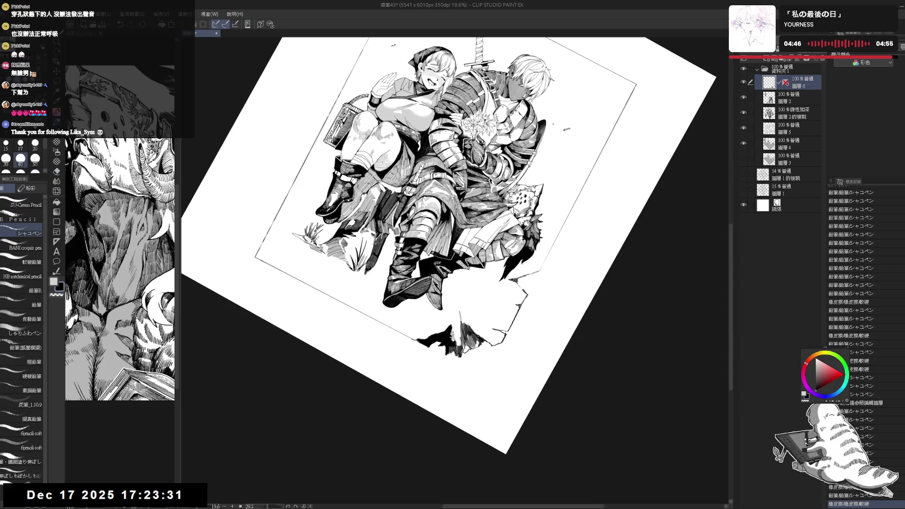
pyautogui.hotkey('ctrl', '0')
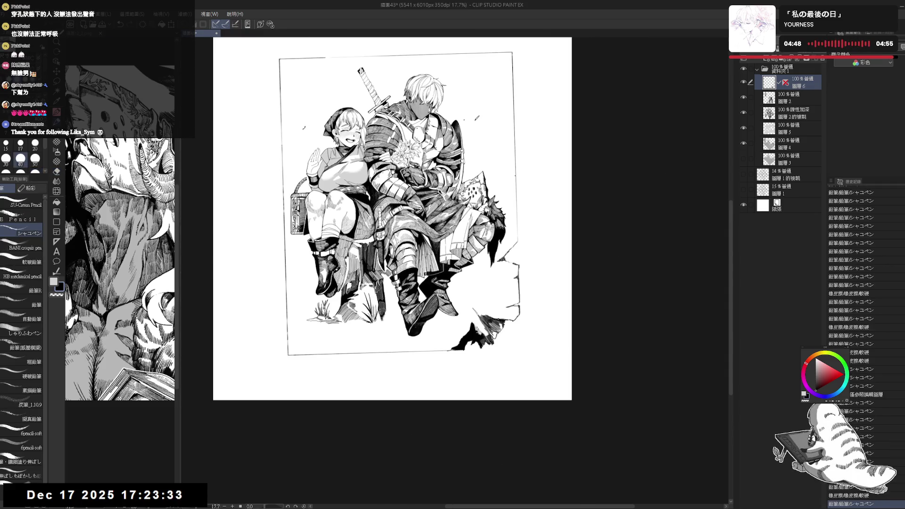
# Step: Zoom in and erase the stray mark beside the frame's bottom line near the rocks
pyautogui.scroll(2, 466, 304)
pyautogui.moveTo(434, 327)
pyautogui.mouseDown()
pyautogui.moveTo(436, 377)
pyautogui.moveTo(423, 359)
pyautogui.mouseUp()
pyautogui.press('e')
pyautogui.moveTo(441, 417); pyautogui.dragTo(426, 419)
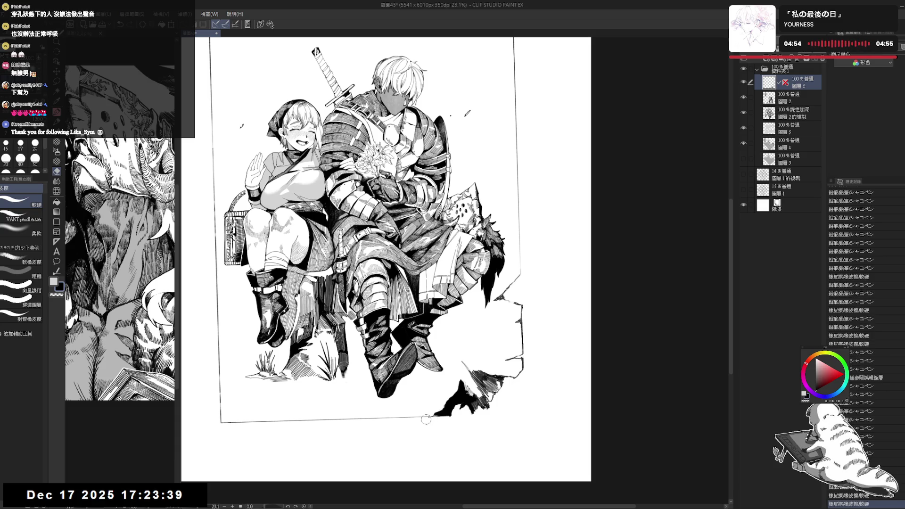
pyautogui.scroll(-2, 372, 348)
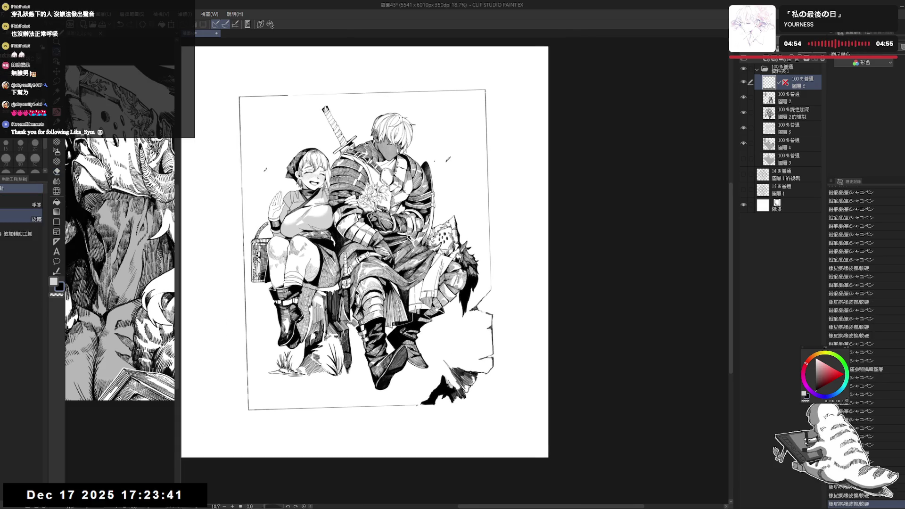
# Step: Lasso the lower frame and rocks, transform them slightly upward, confirm, and deselect
pyautogui.moveTo(372, 255); pyautogui.dragTo(409, 258)
pyautogui.press('m')
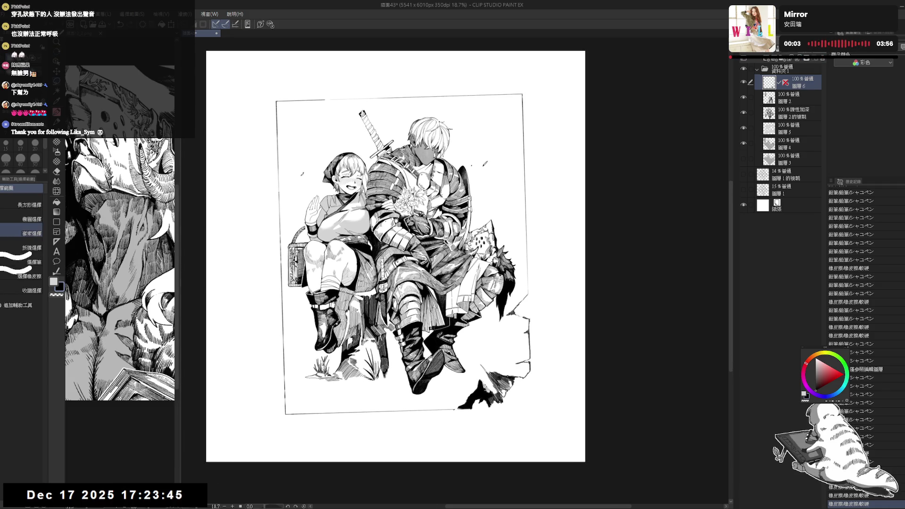
pyautogui.moveTo(282, 283)
pyautogui.mouseDown()
pyautogui.moveTo(278, 450)
pyautogui.moveTo(572, 386)
pyautogui.moveTo(518, 266)
pyautogui.mouseUp()
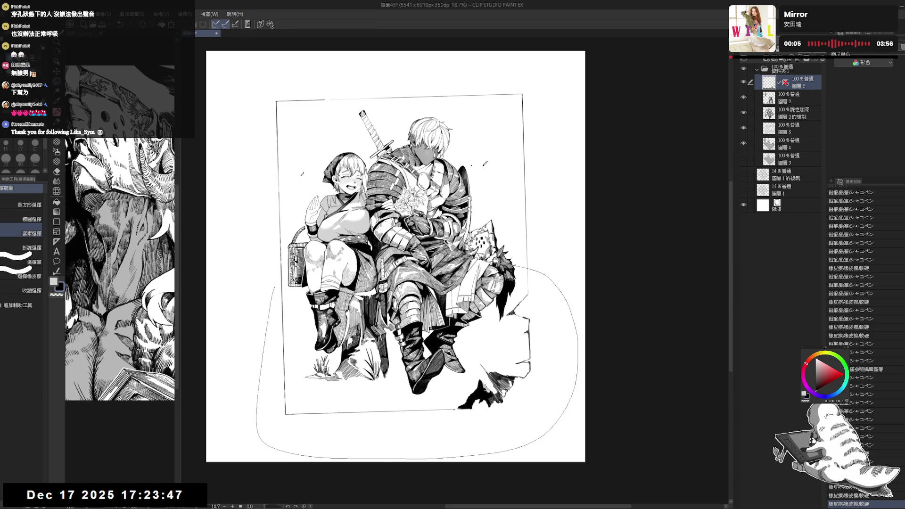
pyautogui.hotkey('ctrl', 't')
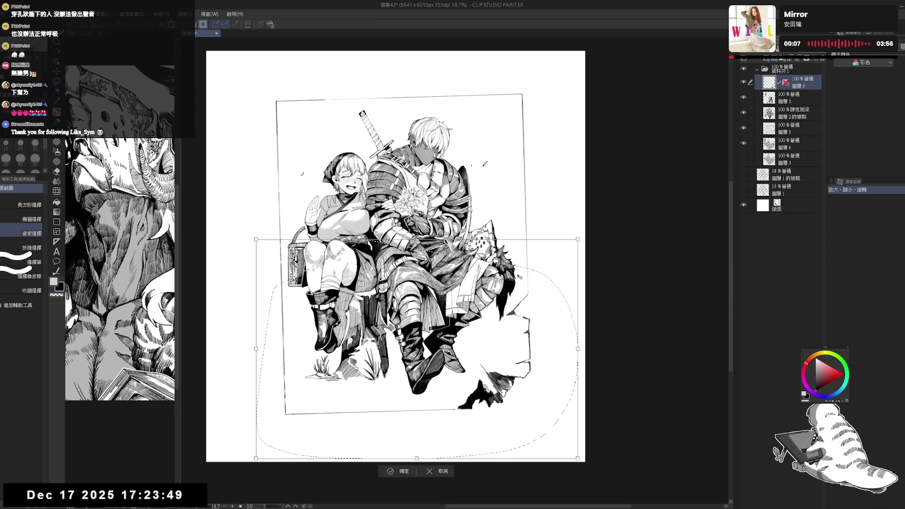
pyautogui.moveTo(414, 349); pyautogui.dragTo(414, 328)
pyautogui.press('Return')
pyautogui.hotkey('ctrl', 'd')
pyautogui.scroll(2, 393, 250)
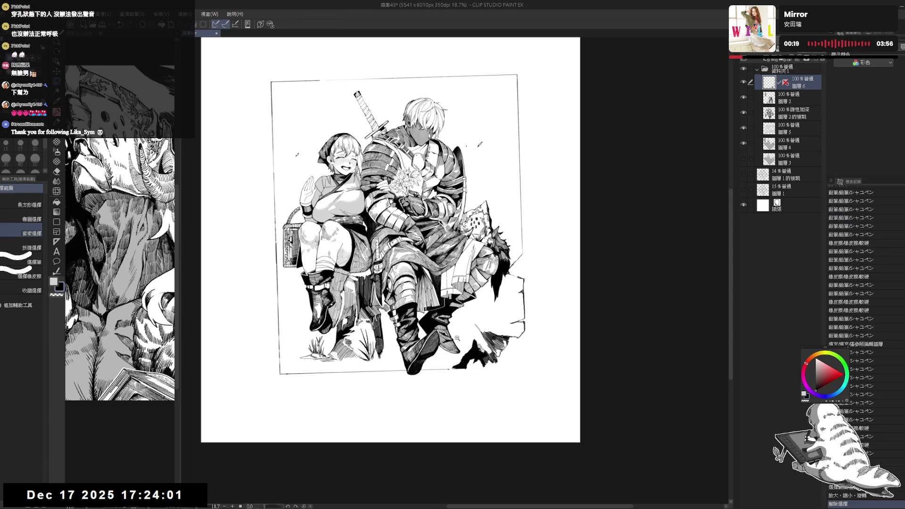
pyautogui.scroll(1, 394, 255)
# Step: Move the rock layer above folder 資料夾 1, tint the folder blue, and select the rock layer
pyautogui.moveTo(804, 84); pyautogui.dragTo(812, 65)
pyautogui.click(783, 58)
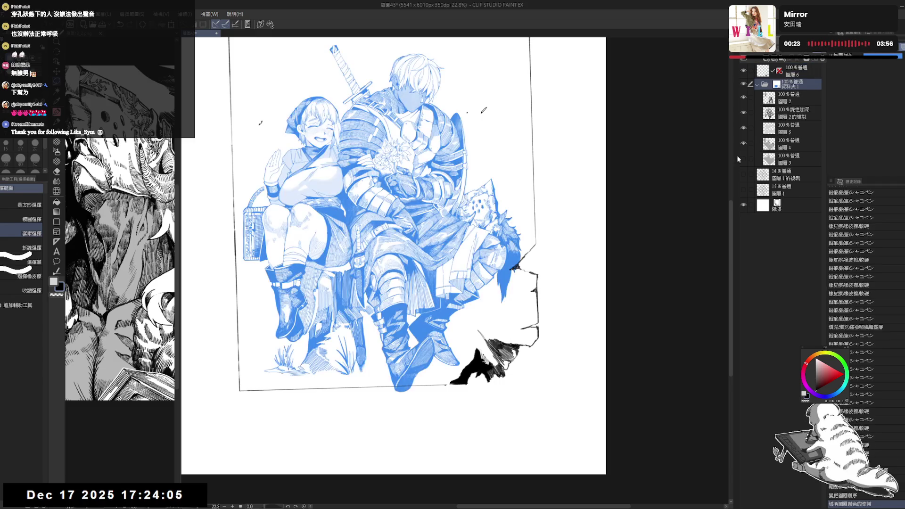
pyautogui.click(788, 76)
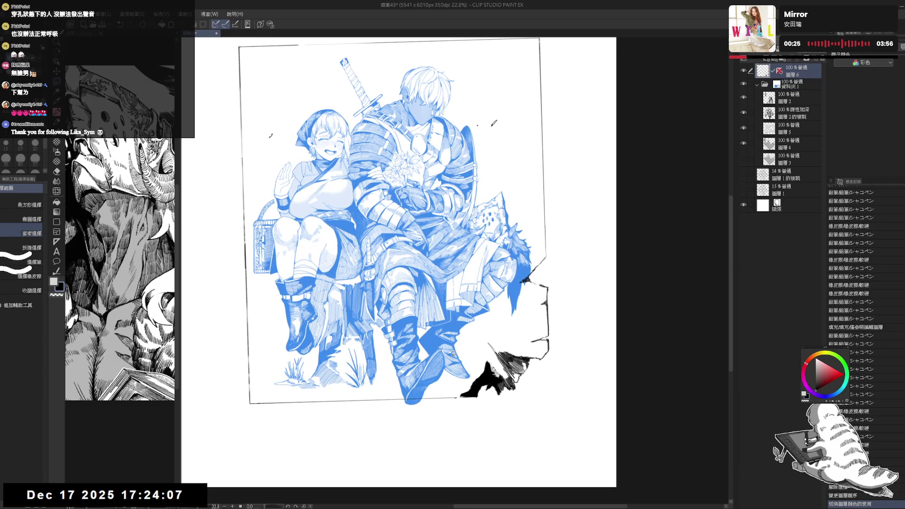
pyautogui.moveTo(458, 379)
pyautogui.mouseDown()
pyautogui.moveTo(446, 392)
pyautogui.moveTo(417, 391)
pyautogui.moveTo(428, 385)
pyautogui.moveTo(412, 373)
pyautogui.mouseUp()
# Step: Erase stray marks beside the dark rocks in a tilted view, then straighten the canvas
pyautogui.press('e')
pyautogui.press('space')
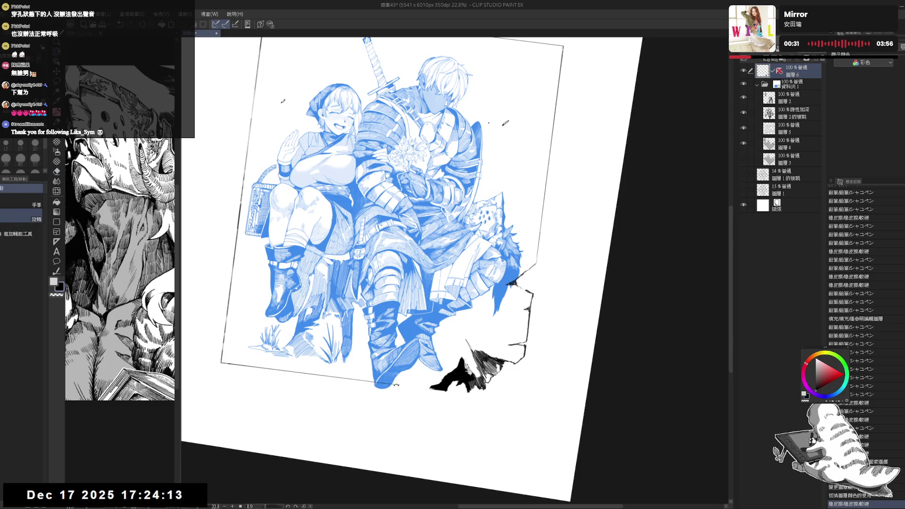
pyautogui.press('p')
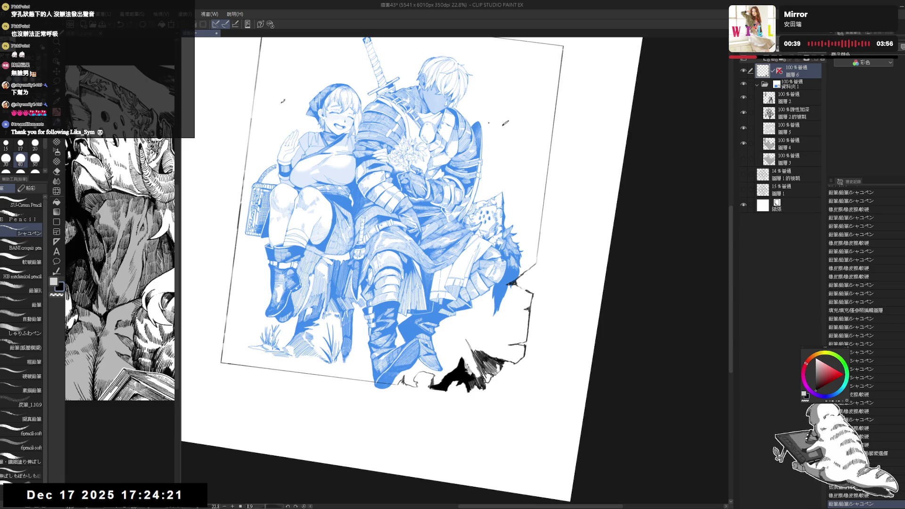
pyautogui.press('r')
pyautogui.moveTo(427, 424); pyautogui.dragTo(486, 422)
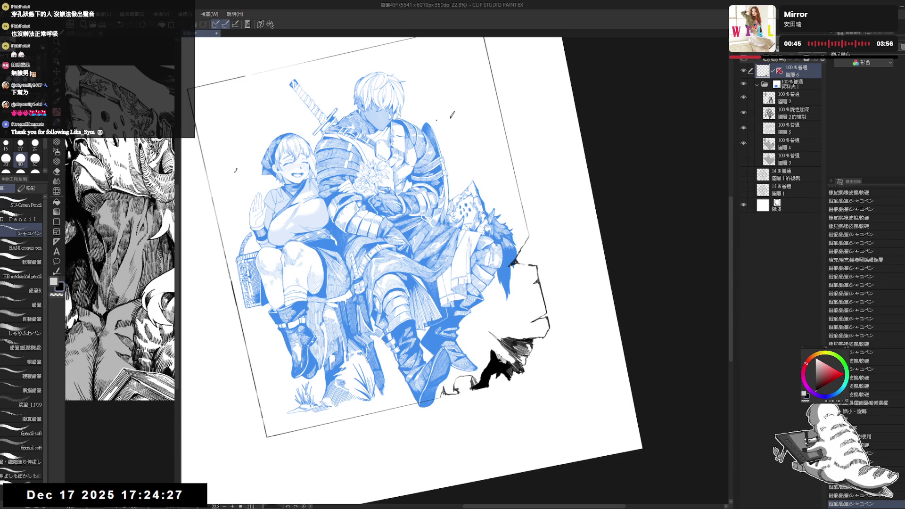
pyautogui.press('e')
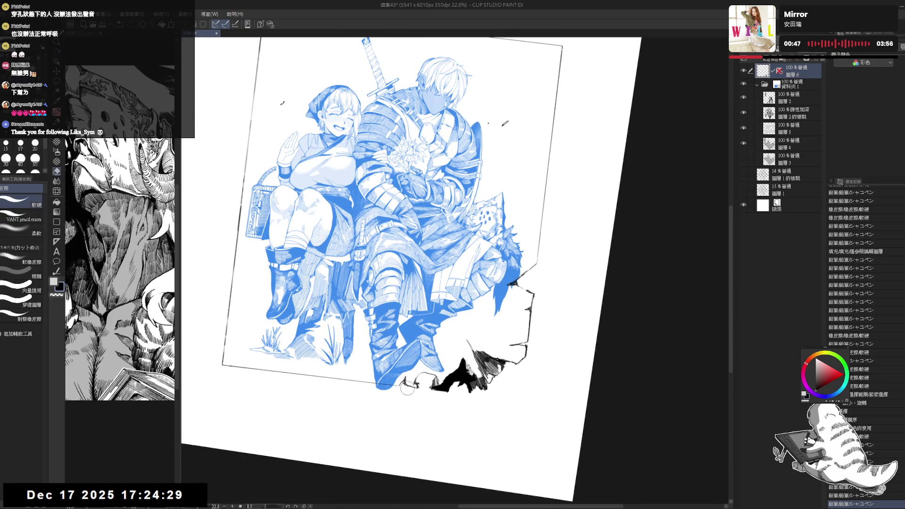
pyautogui.click(406, 388)
pyautogui.press('p')
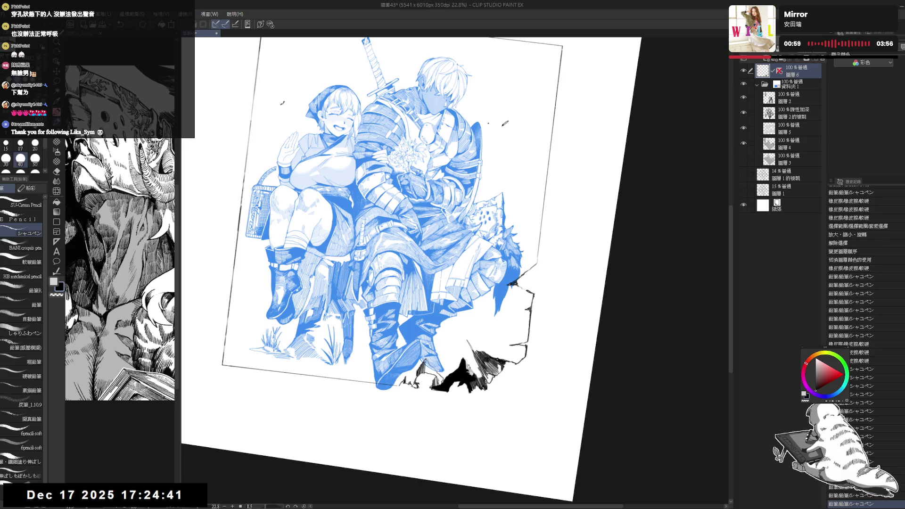
pyautogui.hotkey('ctrl', '@')
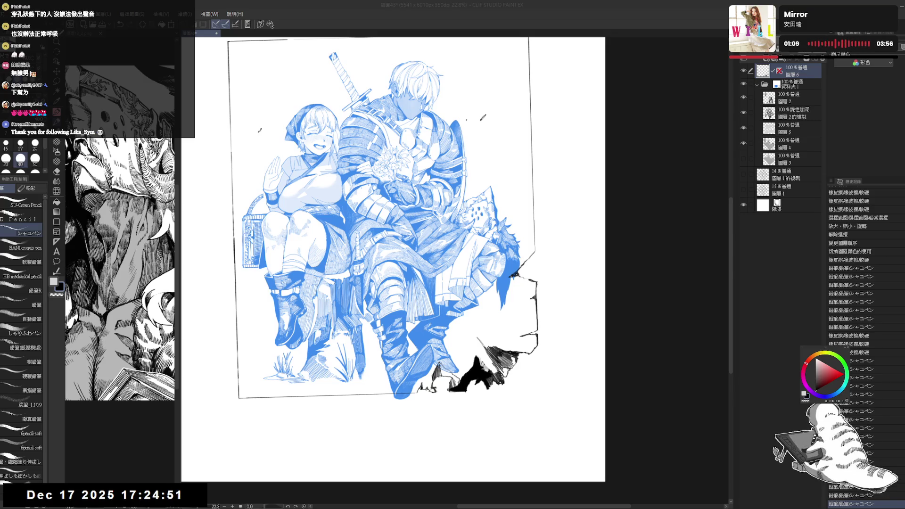
pyautogui.click(483, 117)
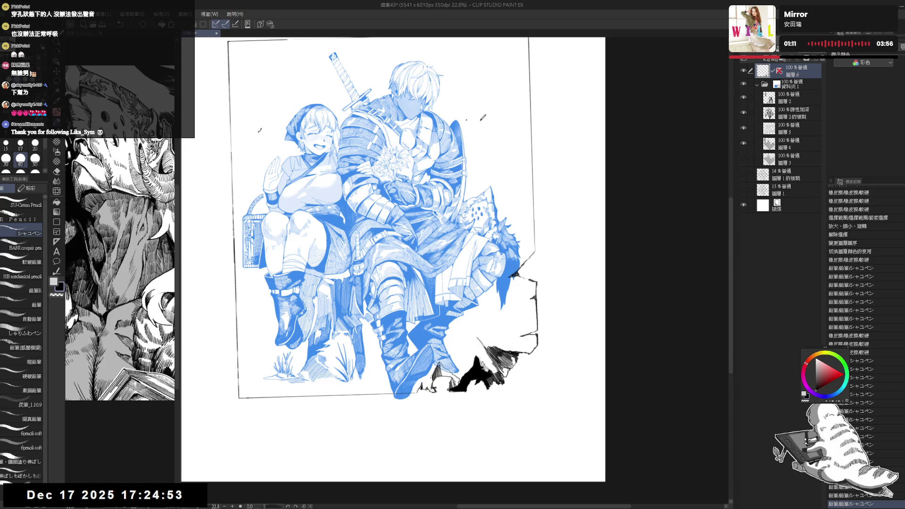
# Step: Hatch the bottom rock fragments with short black ink strokes
pyautogui.press('c')
pyautogui.moveTo(439, 364); pyautogui.dragTo(443, 373)
pyautogui.moveTo(442, 365); pyautogui.dragTo(446, 375)
pyautogui.moveTo(445, 366); pyautogui.dragTo(447, 374)
pyautogui.moveTo(446, 365); pyautogui.dragTo(447, 374)
pyautogui.moveTo(447, 365); pyautogui.dragTo(449, 375)
pyautogui.moveTo(448, 365); pyautogui.dragTo(451, 388)
pyautogui.moveTo(451, 379); pyautogui.dragTo(458, 389)
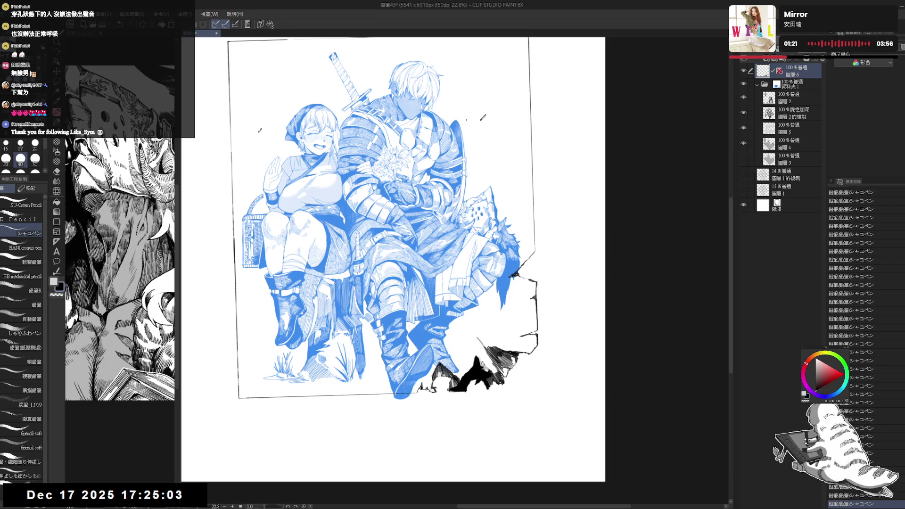
# Step: Erase small marks and a bit of the dark rock edge, adding one small ink stroke nearby
pyautogui.press('e')
pyautogui.moveTo(435, 372); pyautogui.dragTo(443, 380)
pyautogui.moveTo(439, 375); pyautogui.dragTo(446, 385)
pyautogui.press('p')
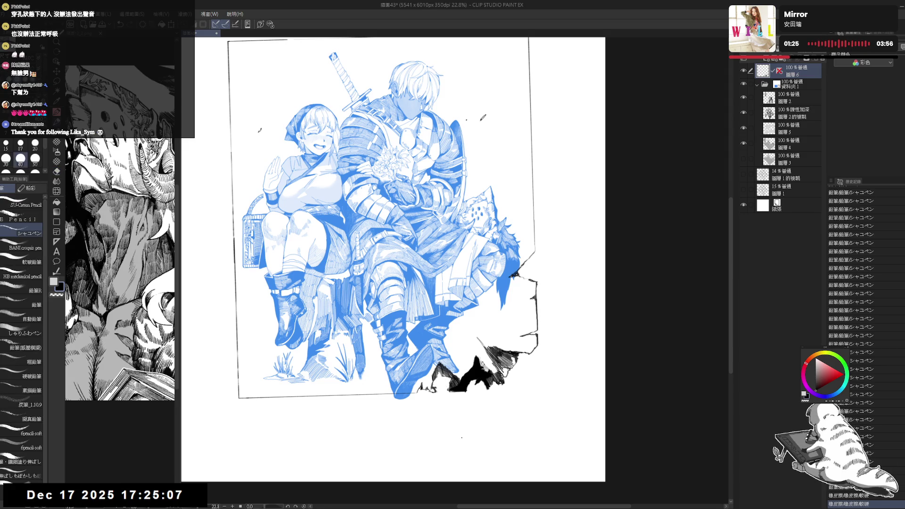
pyautogui.scroll(-1, 488, 312)
pyautogui.moveTo(488, 312); pyautogui.dragTo(458, 331)
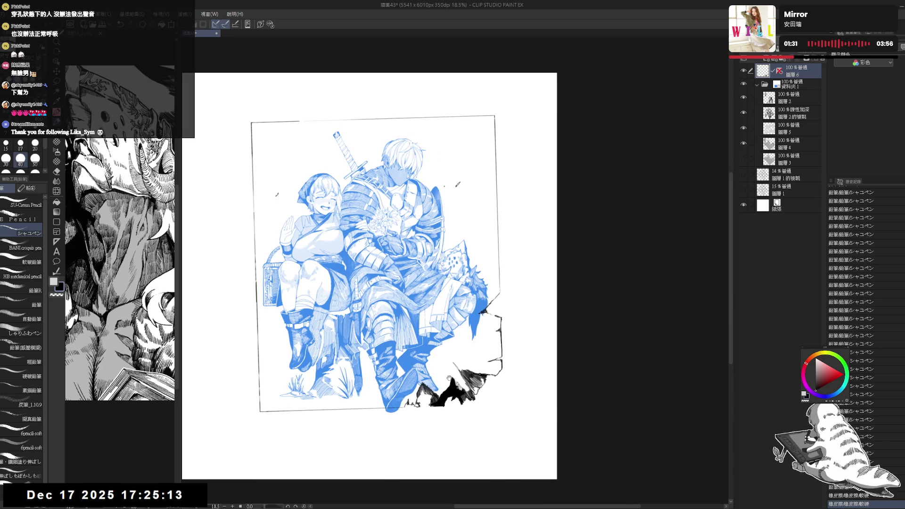
pyautogui.scroll(2, 457, 331)
pyautogui.moveTo(457, 331); pyautogui.dragTo(439, 353)
pyautogui.moveTo(418, 389); pyautogui.dragTo(424, 400)
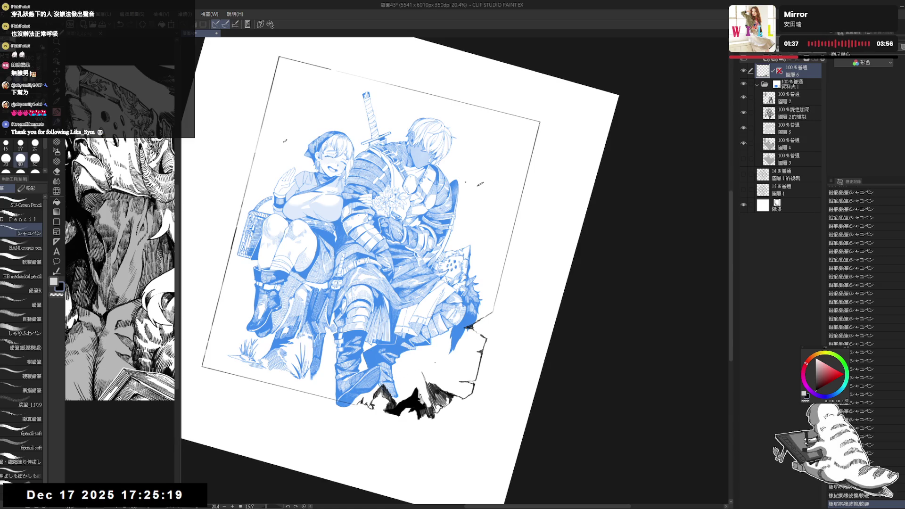
pyautogui.moveTo(439, 353); pyautogui.dragTo(453, 338)
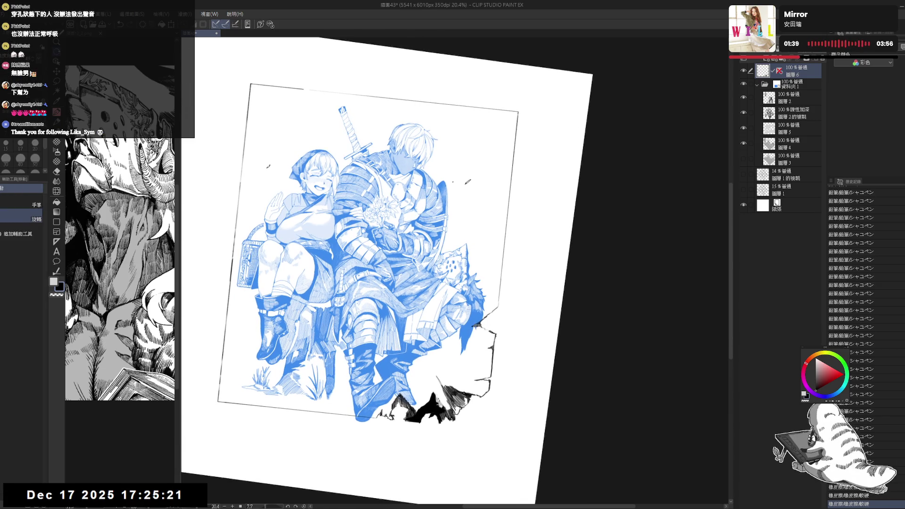
pyautogui.moveTo(480, 414); pyautogui.dragTo(486, 413)
pyautogui.moveTo(454, 339)
pyautogui.mouseDown()
pyautogui.moveTo(440, 292)
pyautogui.moveTo(453, 278)
pyautogui.mouseUp()
# Step: Erase a small mark and part of the border line along the frame's right edge
pyautogui.press('e')
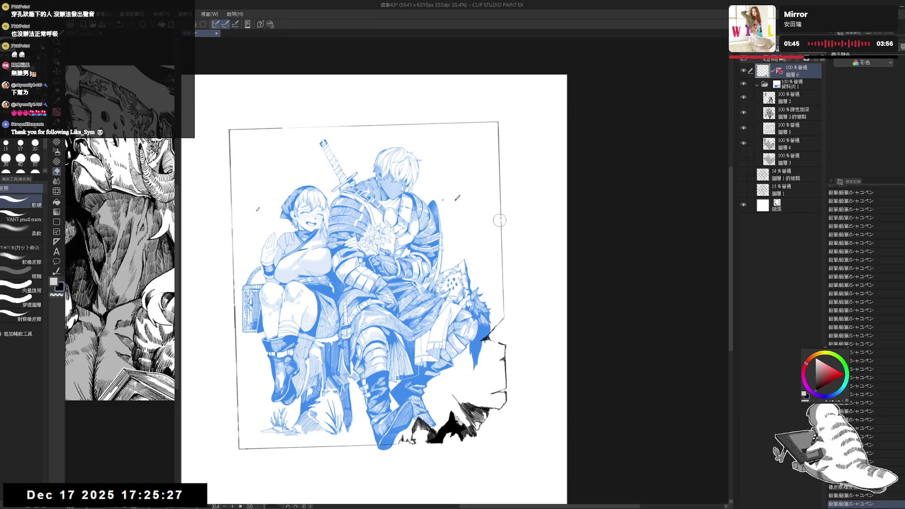
pyautogui.press('p')
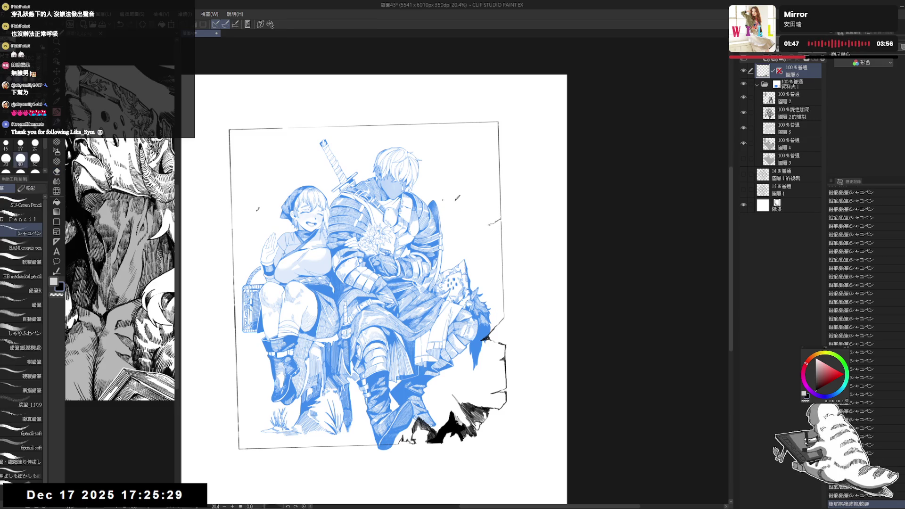
pyautogui.press('e')
pyautogui.moveTo(497, 218); pyautogui.dragTo(506, 245)
pyautogui.press('p')
pyautogui.press('e')
pyautogui.press('p')
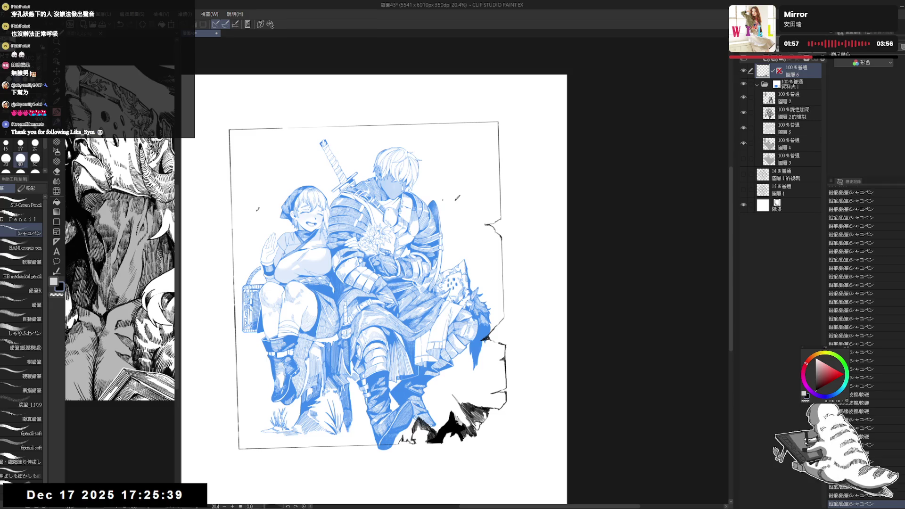
pyautogui.press('e')
pyautogui.moveTo(507, 212); pyautogui.dragTo(497, 222)
pyautogui.press('p')
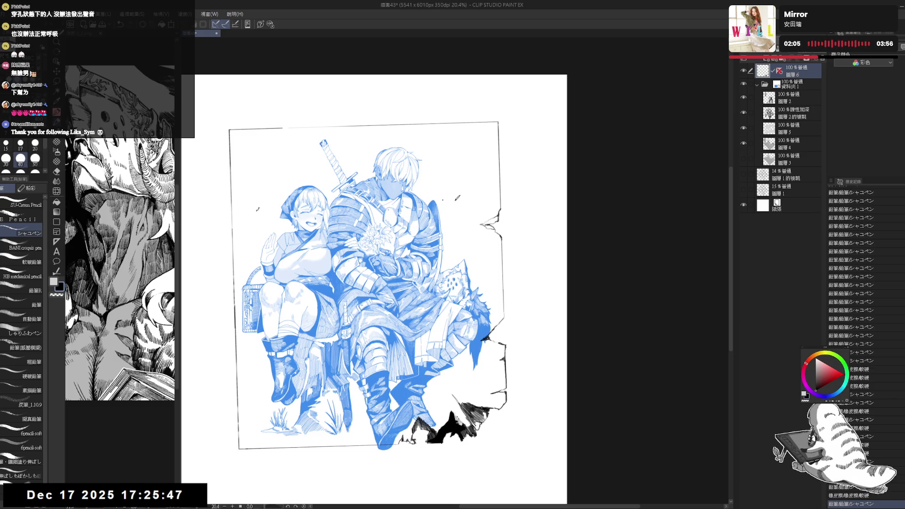
# Step: Erase a stretch of the right frame line and add short vertical ink strokes on the border
pyautogui.moveTo(509, 178); pyautogui.dragTo(514, 179)
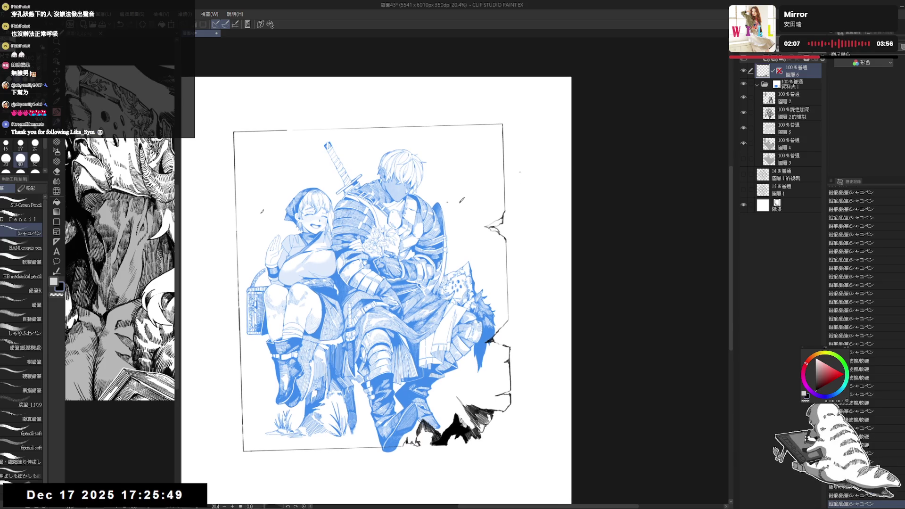
pyautogui.scroll(-1, 377, 283)
pyautogui.press('e')
pyautogui.moveTo(497, 229); pyautogui.dragTo(502, 304)
pyautogui.moveTo(497, 229); pyautogui.dragTo(498, 242)
pyautogui.hotkey('ctrl', 'z')
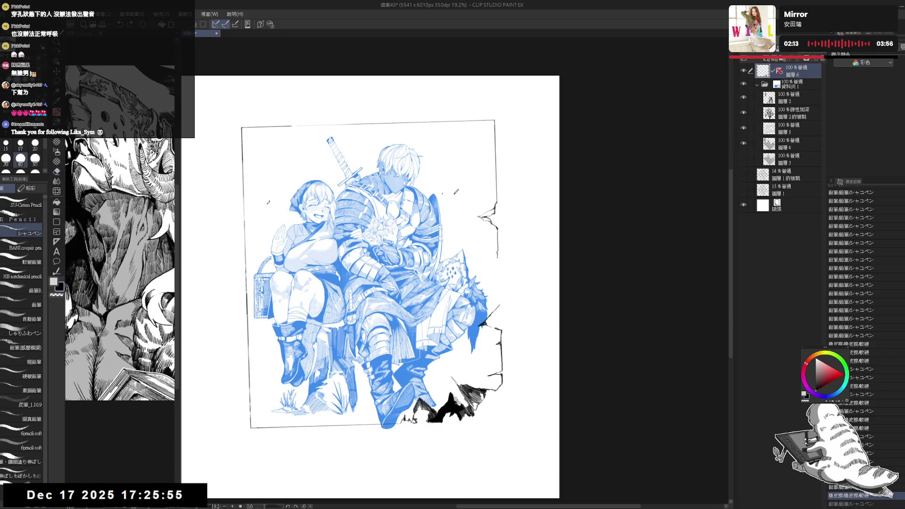
pyautogui.moveTo(499, 280); pyautogui.dragTo(499, 291)
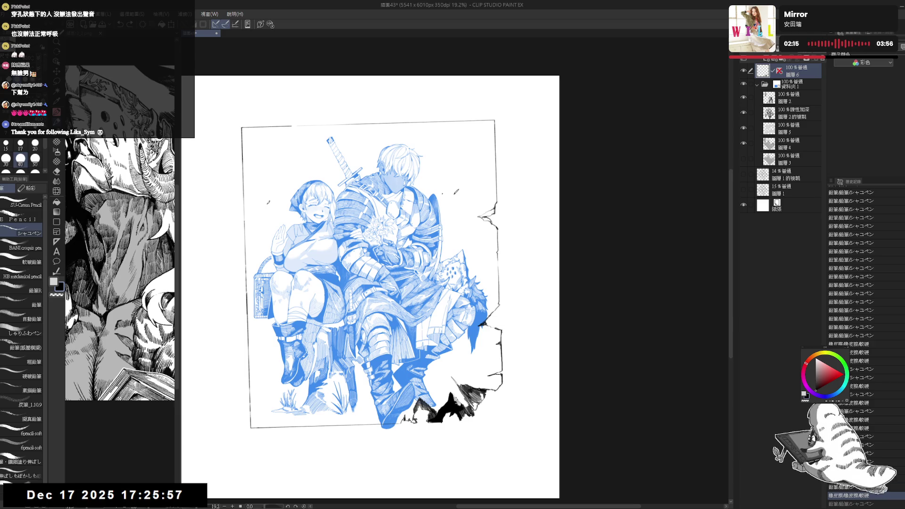
# Step: Add a short pencil stroke to the frame edge after repositioning the view
pyautogui.moveTo(501, 224); pyautogui.dragTo(515, 215)
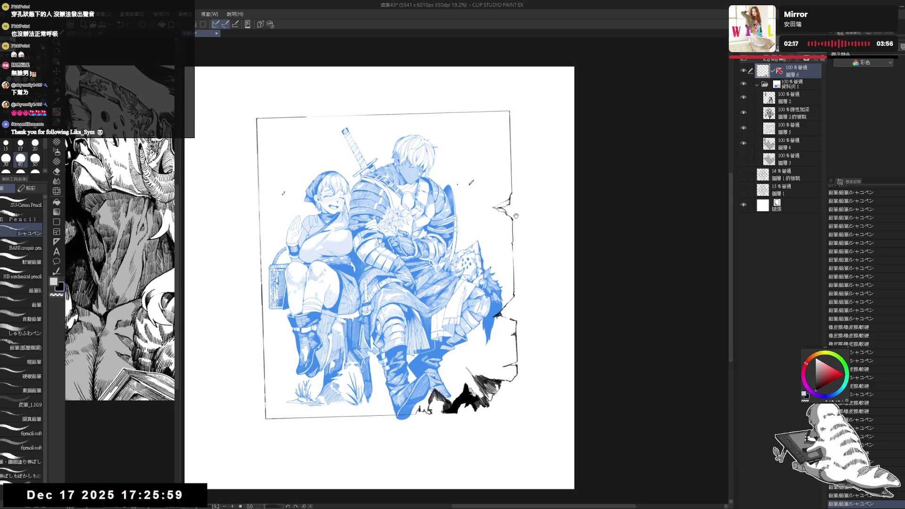
pyautogui.scroll(-1, 518, 217)
pyautogui.moveTo(443, 357); pyautogui.dragTo(455, 361)
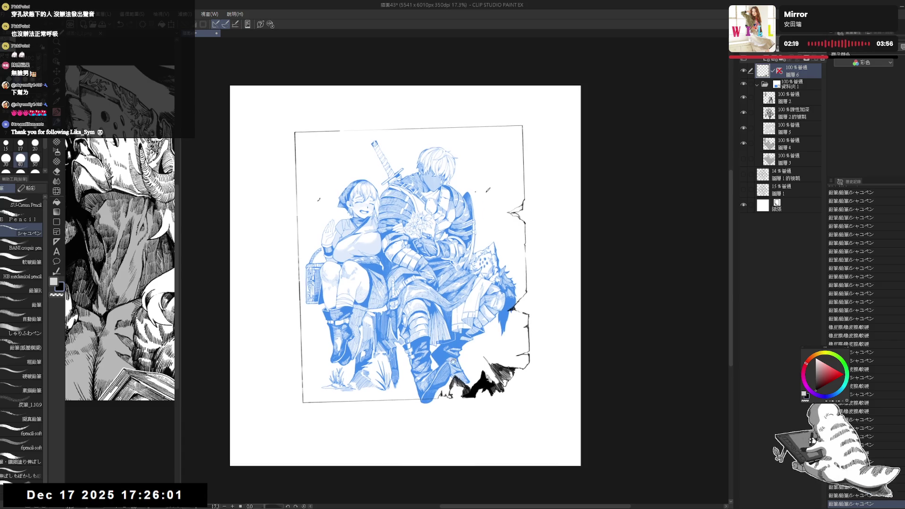
pyautogui.scroll(2, 462, 218)
pyautogui.moveTo(400, 301); pyautogui.dragTo(418, 276)
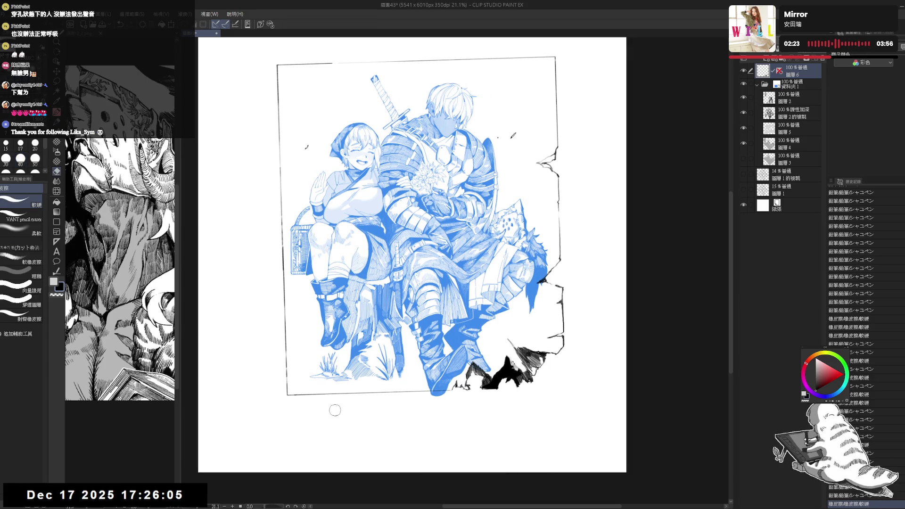
pyautogui.moveTo(528, 249); pyautogui.dragTo(520, 250)
pyautogui.moveTo(401, 366)
pyautogui.mouseDown()
pyautogui.moveTo(385, 353)
pyautogui.moveTo(458, 326)
pyautogui.moveTo(469, 367)
pyautogui.moveTo(474, 354)
pyautogui.mouseUp()
pyautogui.press('e')
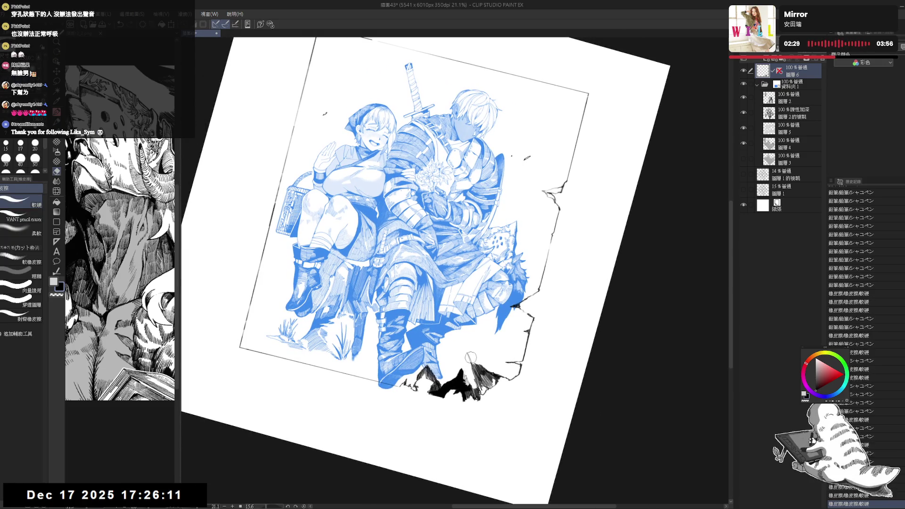
pyautogui.press('h')
pyautogui.press('p')
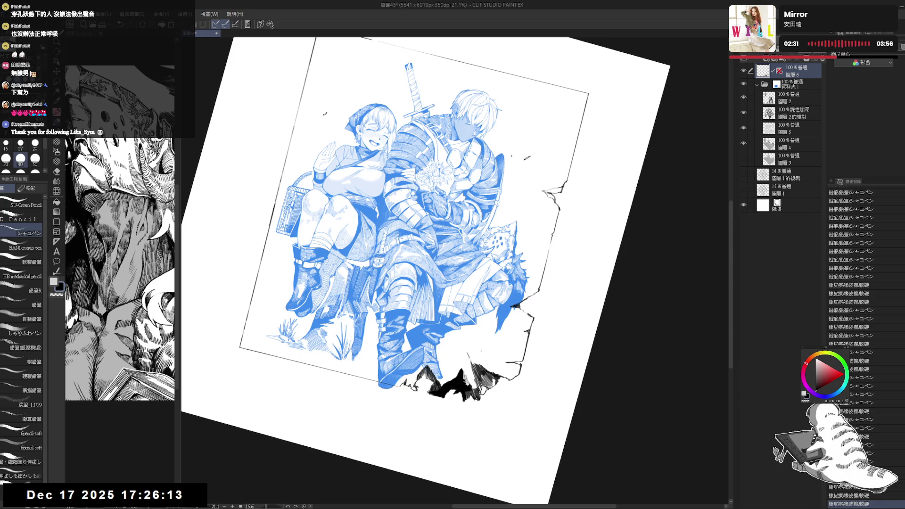
pyautogui.moveTo(469, 361); pyautogui.dragTo(471, 363)
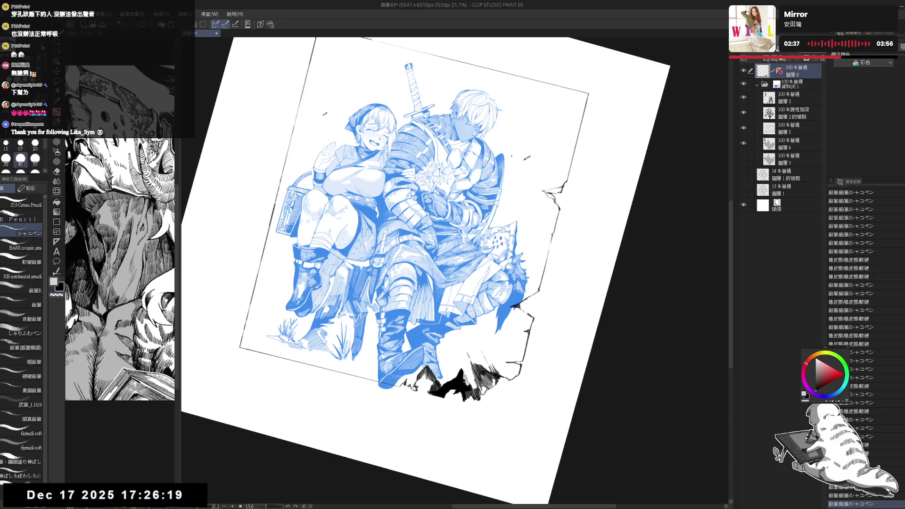
# Step: Fit the page upright and start a scale/rotate transform on the layer's artwork
pyautogui.hotkey('ctrl', '0')
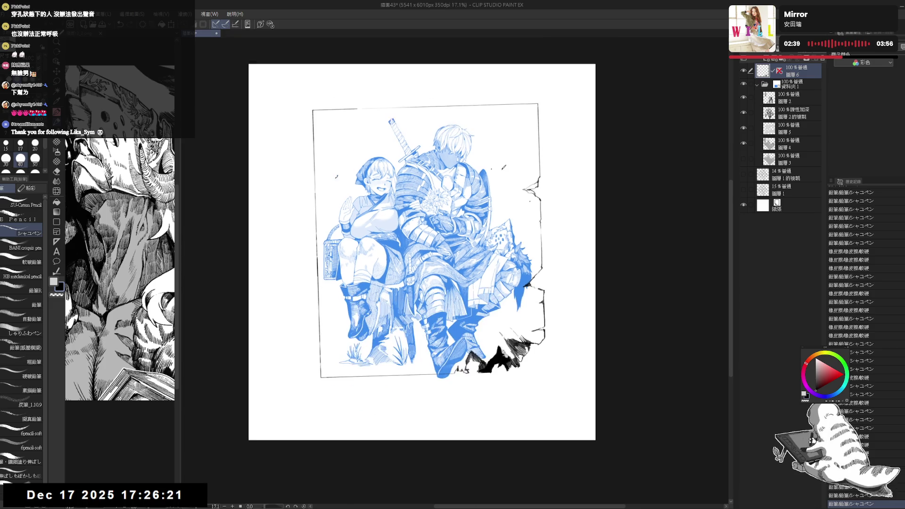
pyautogui.moveTo(528, 202); pyautogui.dragTo(526, 211)
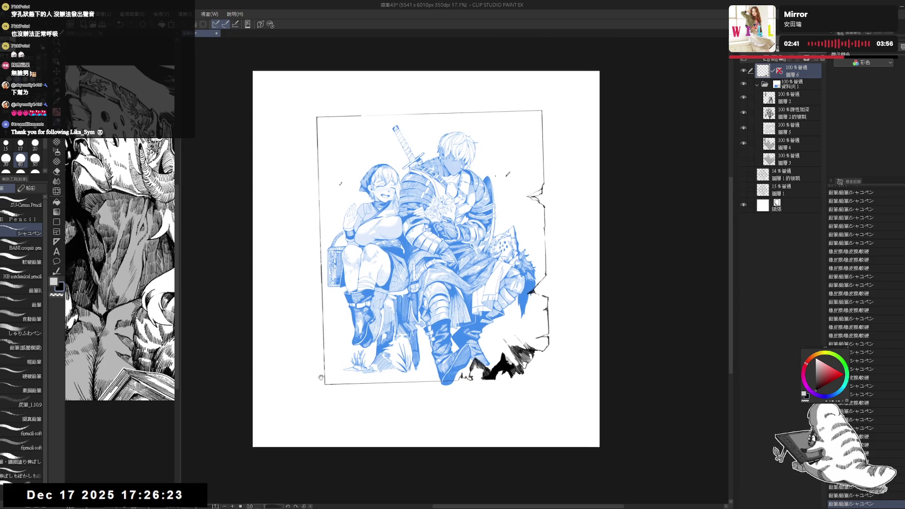
pyautogui.scroll(2, 343, 311)
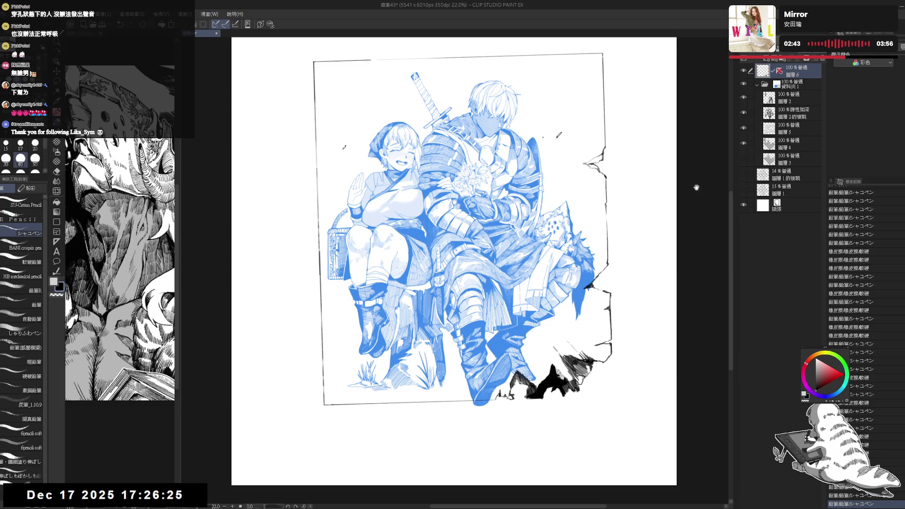
pyautogui.hotkey('ctrl', 't')
# Step: Nudge the artwork left with three arrow-key presses and commit the transform
pyautogui.press('Left')
pyautogui.press('Left')
pyautogui.press('Left')
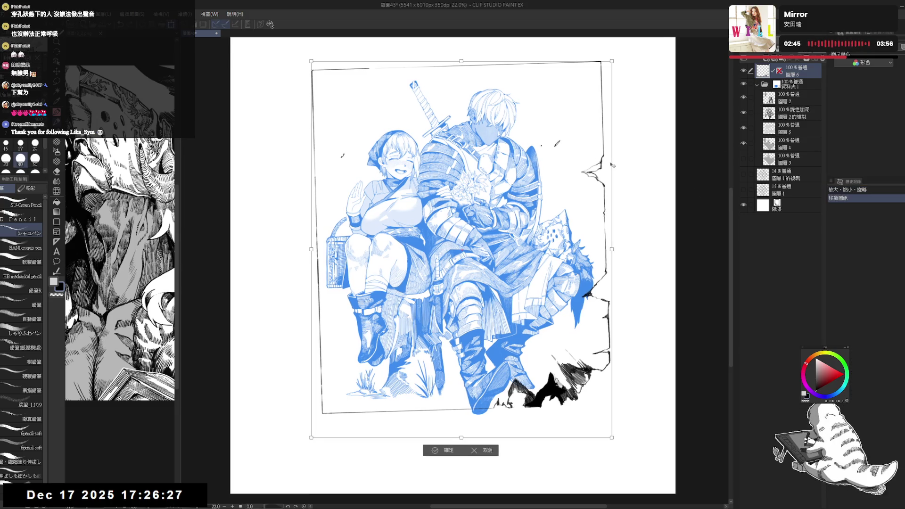
pyautogui.press('Left')
pyautogui.press('Left')
pyautogui.press('Left')
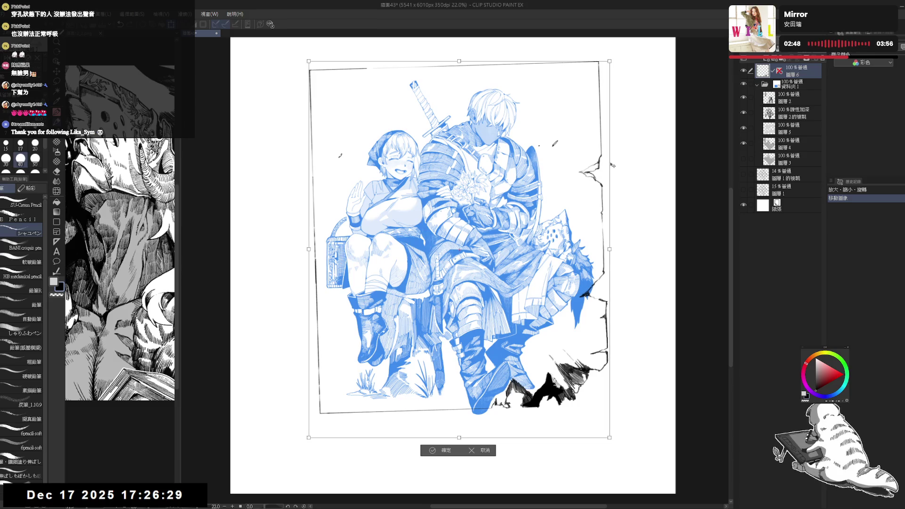
pyautogui.press('Left')
pyautogui.press('Left')
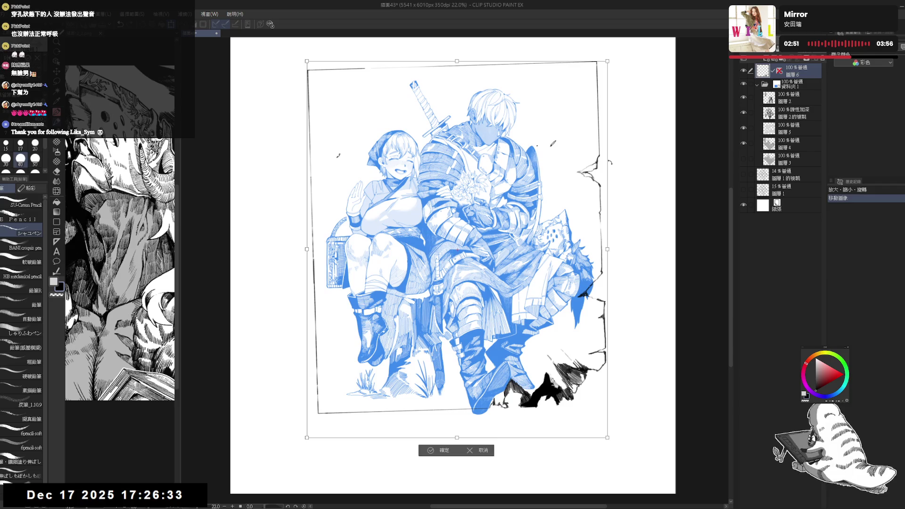
pyautogui.press('Return')
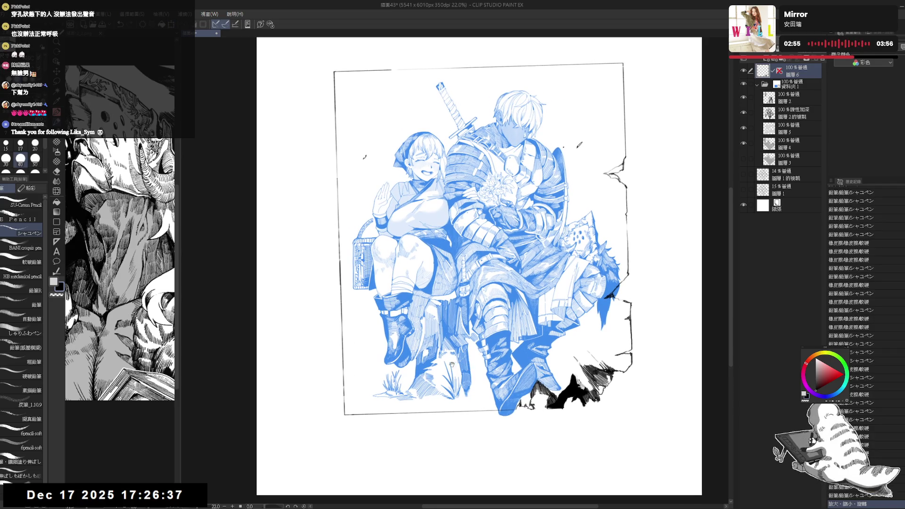
# Step: Erase small bits of the frame's left border and touch up a spot on its edge
pyautogui.press('e')
pyautogui.moveTo(346, 358); pyautogui.dragTo(353, 369)
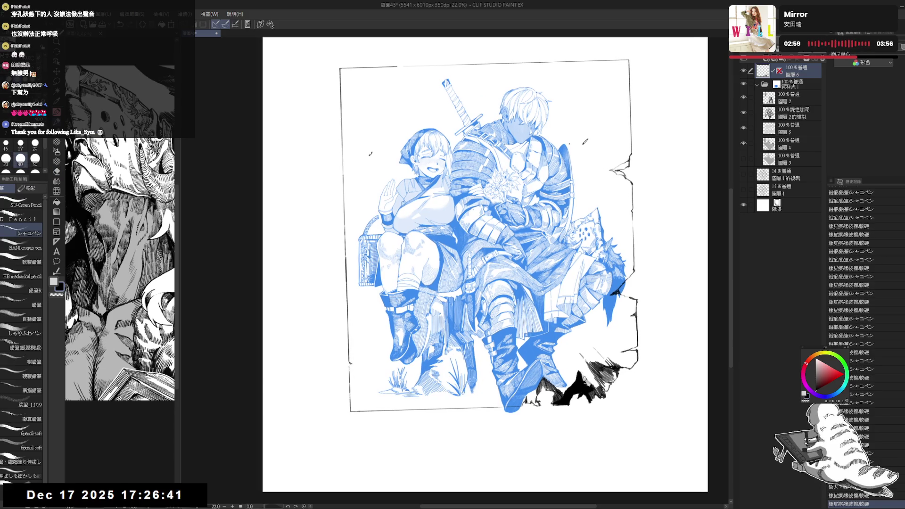
pyautogui.moveTo(486, 221)
pyautogui.mouseDown()
pyautogui.moveTo(490, 207)
pyautogui.moveTo(542, 179)
pyautogui.mouseUp()
pyautogui.moveTo(400, 369); pyautogui.dragTo(345, 289)
pyautogui.click(335, 278)
pyautogui.press('p')
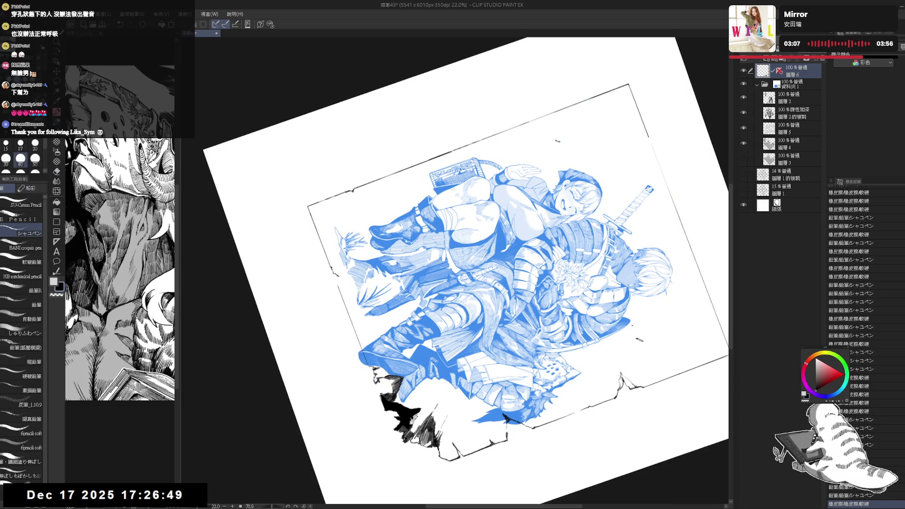
pyautogui.moveTo(337, 292); pyautogui.dragTo(354, 325)
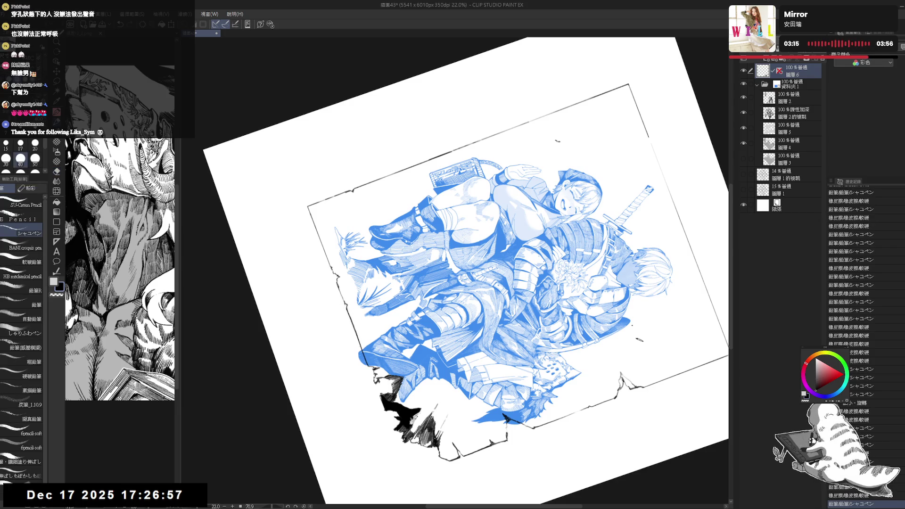
# Step: Restore the upright full-page view and erase part of the diagonal mark by the left border
pyautogui.hotkey('ctrl', '0')
pyautogui.hotkey('ctrl', '-')
pyautogui.scroll(2, 486, 252)
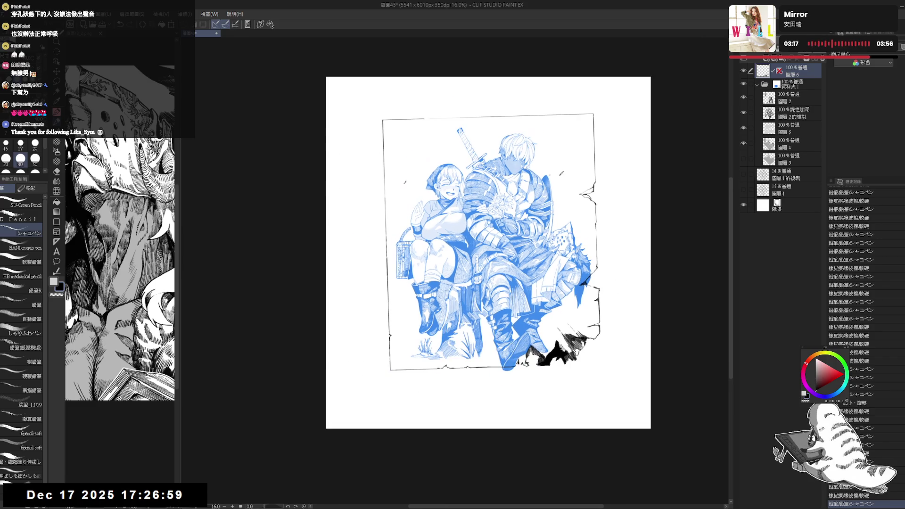
pyautogui.moveTo(393, 132); pyautogui.dragTo(368, 114)
pyautogui.press('e')
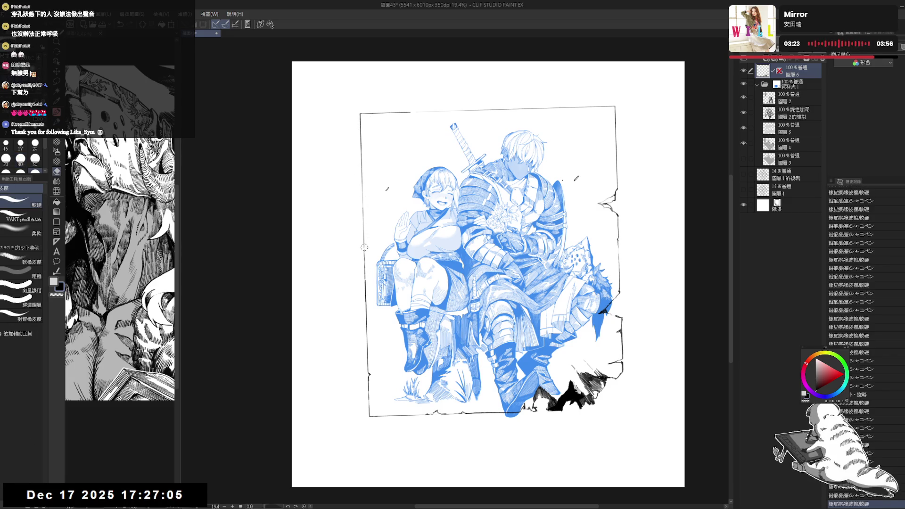
pyautogui.press('p')
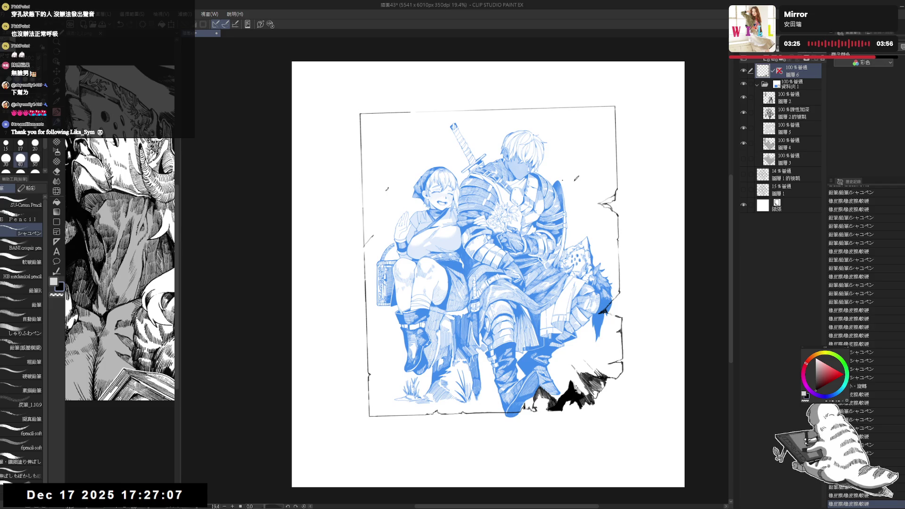
pyautogui.press('e')
pyautogui.press('p')
pyautogui.moveTo(374, 240)
pyautogui.mouseDown()
pyautogui.moveTo(369, 231)
pyautogui.moveTo(371, 251)
pyautogui.mouseUp()
# Step: Erase the remaining small marks near the left border
pyautogui.press('e')
pyautogui.press('p')
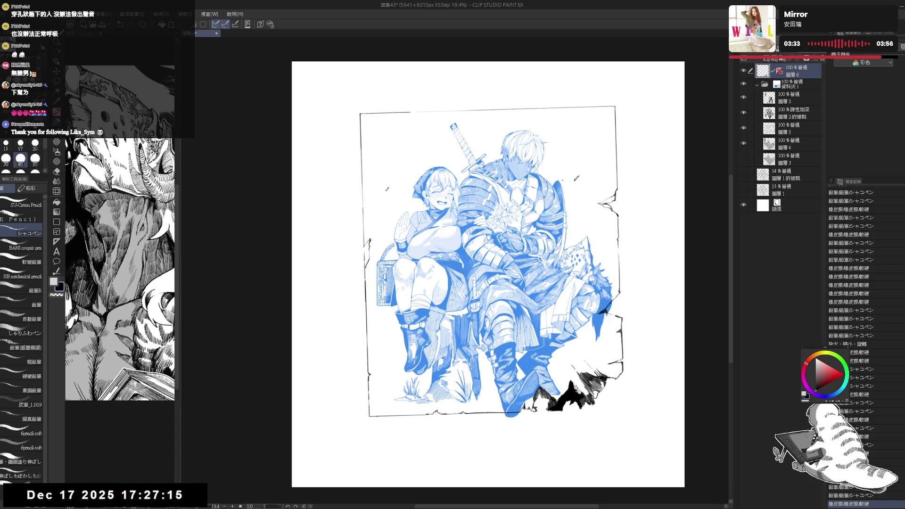
pyautogui.press('e')
pyautogui.moveTo(364, 253)
pyautogui.mouseDown()
pyautogui.moveTo(363, 273)
pyautogui.moveTo(363, 244)
pyautogui.moveTo(380, 239)
pyautogui.mouseUp()
pyautogui.press('p')
pyautogui.press('e')
pyautogui.press('p')
pyautogui.press('e')
pyautogui.press('p')
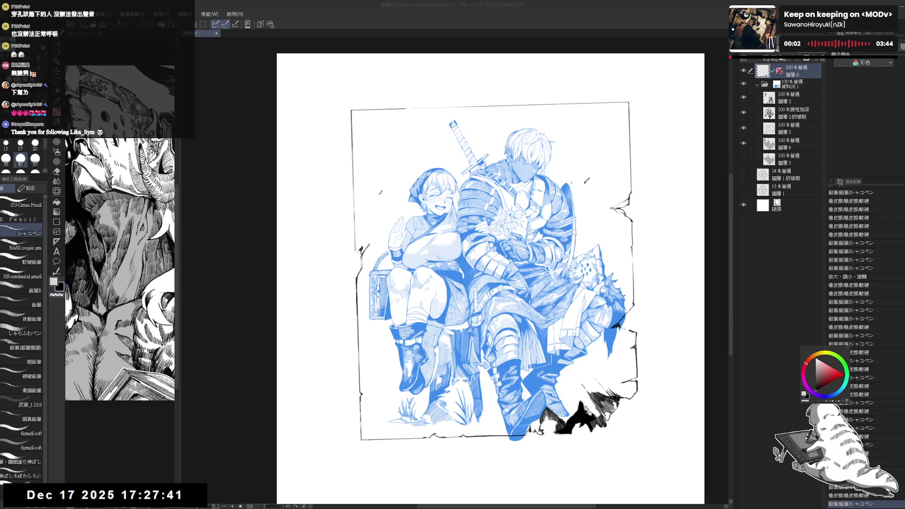
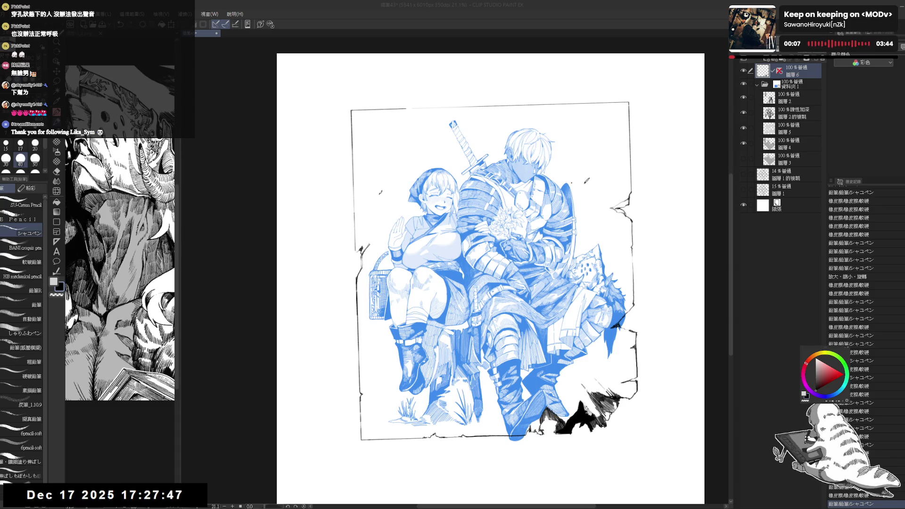
# Step: Undo a stray stroke made on the left frame border
pyautogui.moveTo(548, 171)
pyautogui.mouseDown()
pyautogui.moveTo(530, 158)
pyautogui.moveTo(507, 167)
pyautogui.mouseUp()
pyautogui.moveTo(347, 130); pyautogui.dragTo(363, 155)
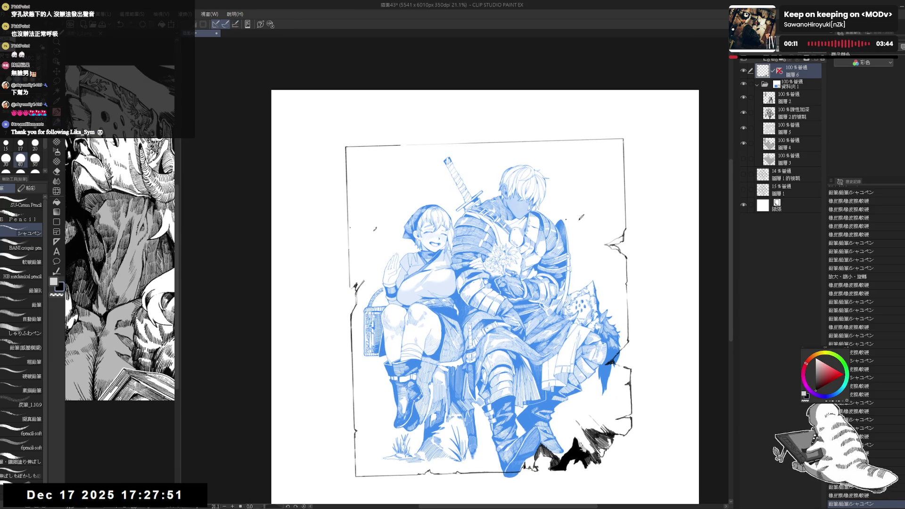
pyautogui.moveTo(349, 239); pyautogui.dragTo(349, 260)
pyautogui.hotkey('ctrl', 'z')
# Step: Erase stray hatching along the torn bottom-right frame edge
pyautogui.moveTo(613, 215); pyautogui.dragTo(579, 169)
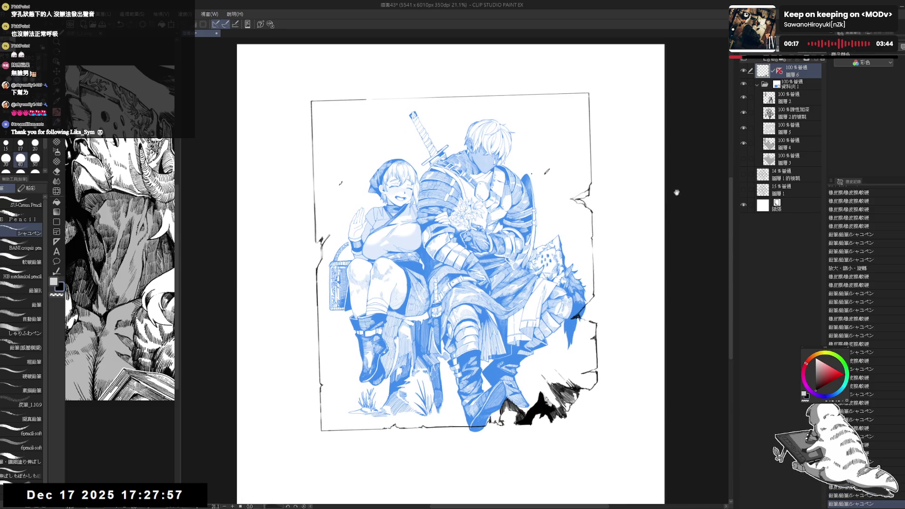
pyautogui.moveTo(617, 307); pyautogui.dragTo(597, 274)
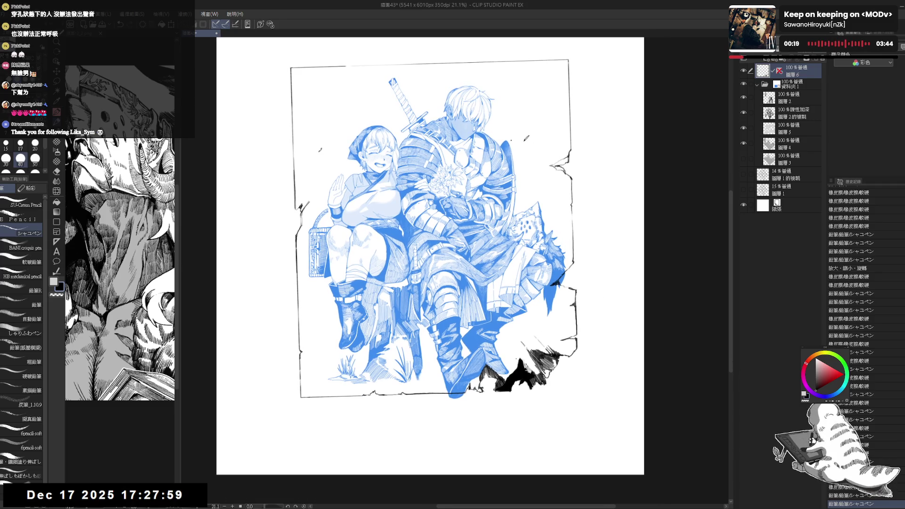
pyautogui.press('e')
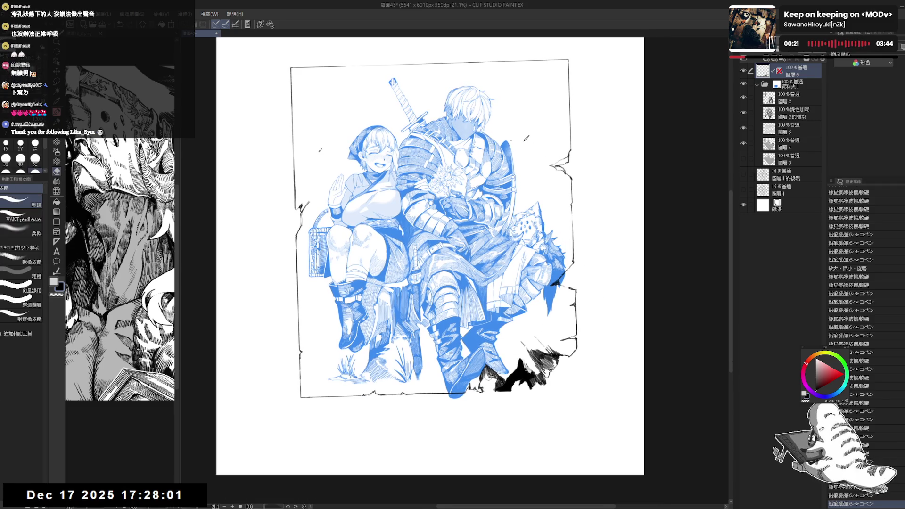
pyautogui.moveTo(488, 374); pyautogui.dragTo(508, 333)
pyautogui.press('m')
pyautogui.hotkey('ctrl', 'd')
pyautogui.press('p')
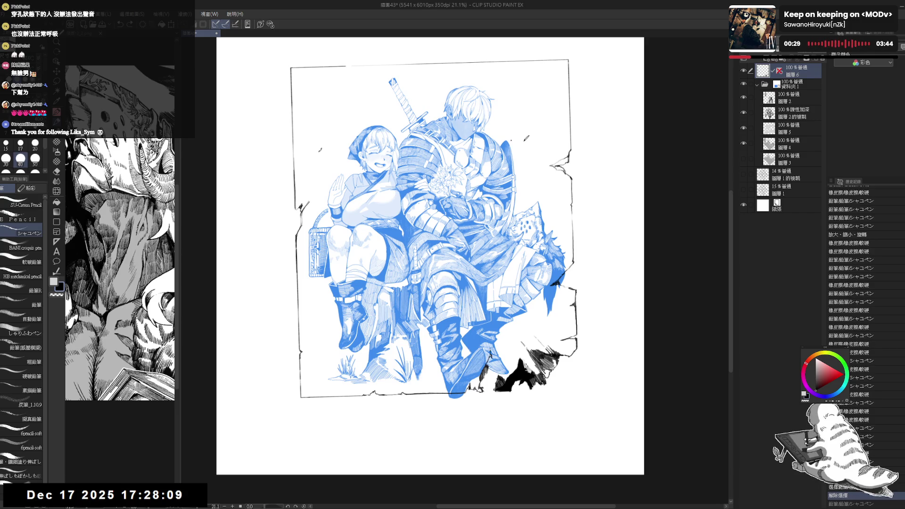
pyautogui.moveTo(490, 350); pyautogui.dragTo(511, 331)
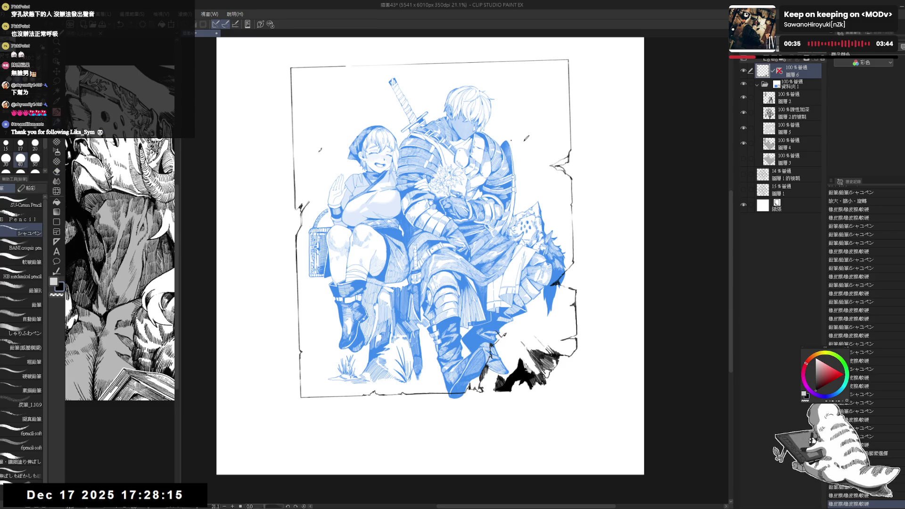
# Step: Ink the broken edge fragment, trim the black blob, and fill the outlined gap solid black
pyautogui.moveTo(500, 343); pyautogui.dragTo(511, 338)
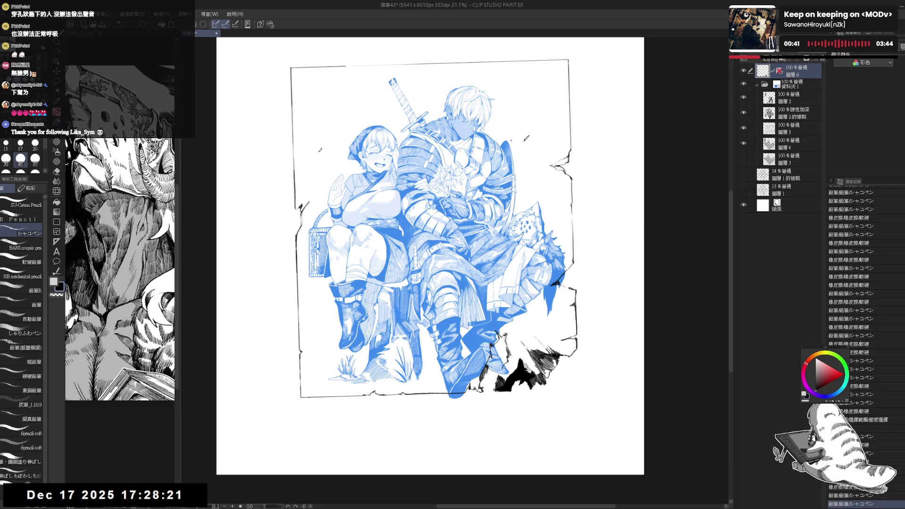
pyautogui.press('e')
pyautogui.moveTo(490, 377)
pyautogui.mouseDown()
pyautogui.moveTo(496, 389)
pyautogui.moveTo(519, 384)
pyautogui.mouseUp()
pyautogui.press('p')
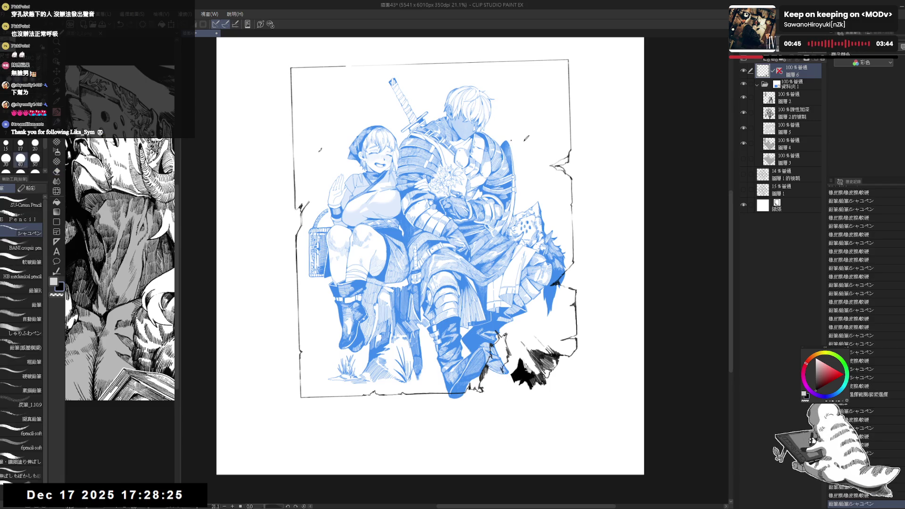
pyautogui.moveTo(509, 327); pyautogui.dragTo(511, 358)
pyautogui.press('g')
pyautogui.click(505, 313)
# Step: Erase a small spot in the torn edge, zoom out, and select folder 資料夾1
pyautogui.press('p')
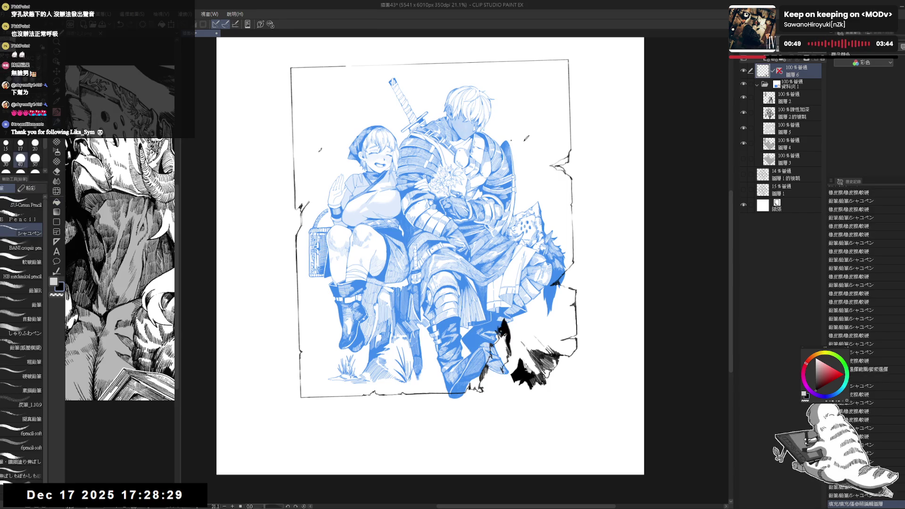
pyautogui.press('e')
pyautogui.moveTo(500, 366); pyautogui.dragTo(499, 373)
pyautogui.press('p')
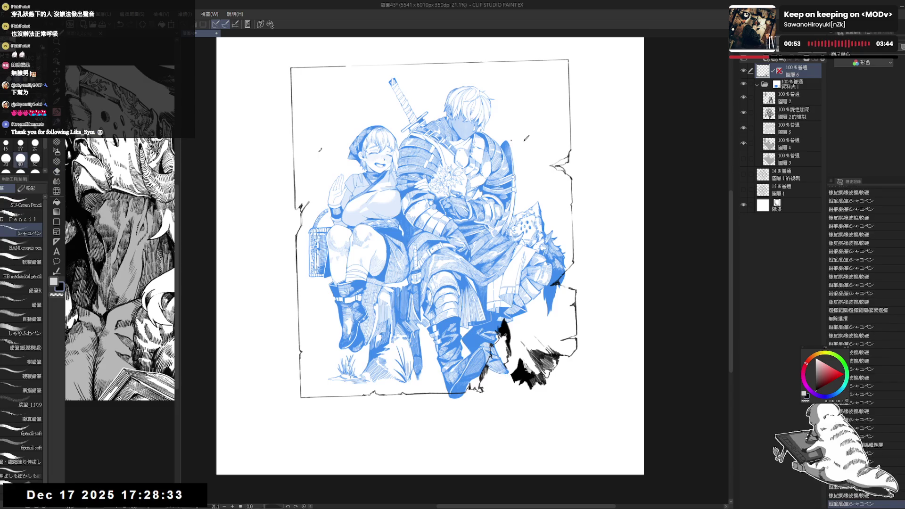
pyautogui.scroll(-3, 559, 322)
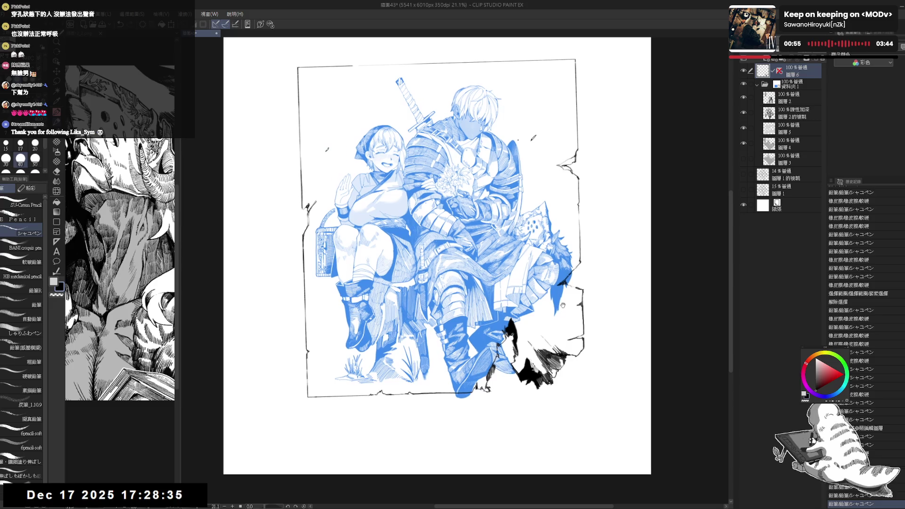
pyautogui.moveTo(542, 245); pyautogui.dragTo(545, 262)
pyautogui.click(801, 86)
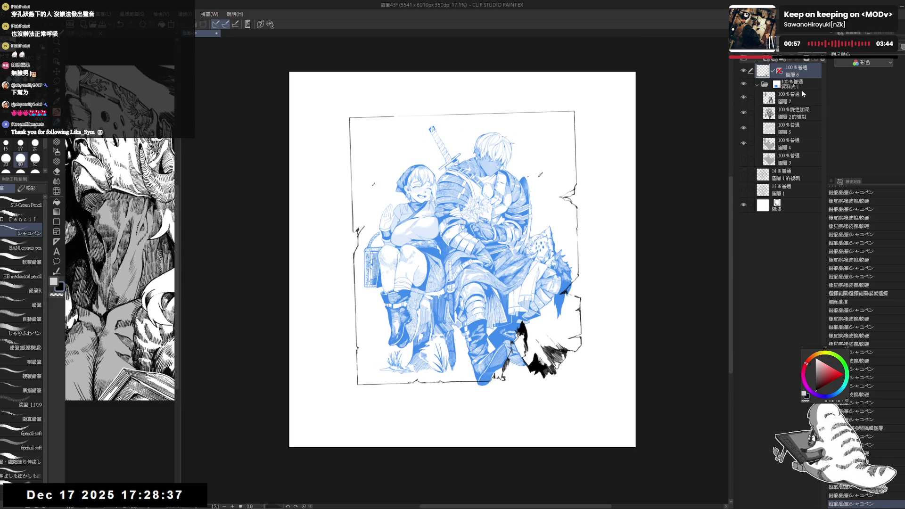
# Step: Erase and trim stray black ink beside the knight's boot
pyautogui.scroll(2, 474, 370)
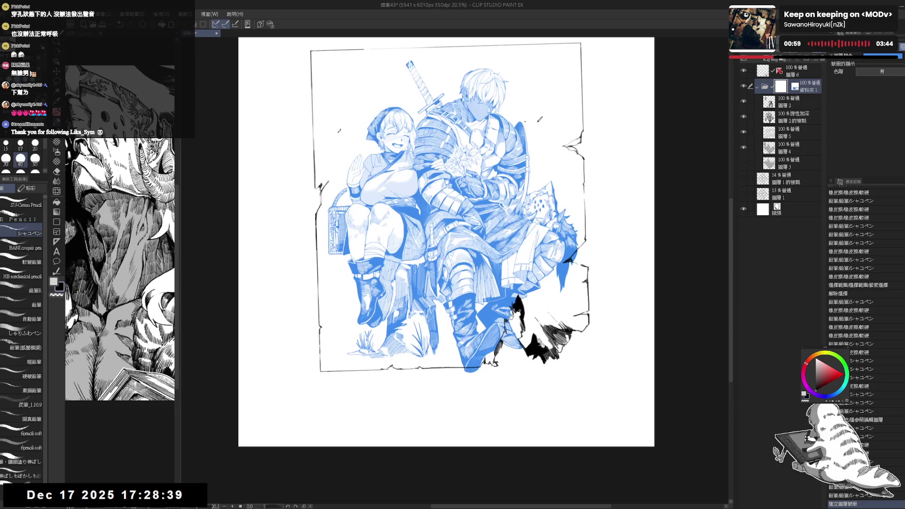
pyautogui.moveTo(490, 393)
pyautogui.mouseDown()
pyautogui.moveTo(504, 446)
pyautogui.moveTo(555, 296)
pyautogui.mouseUp()
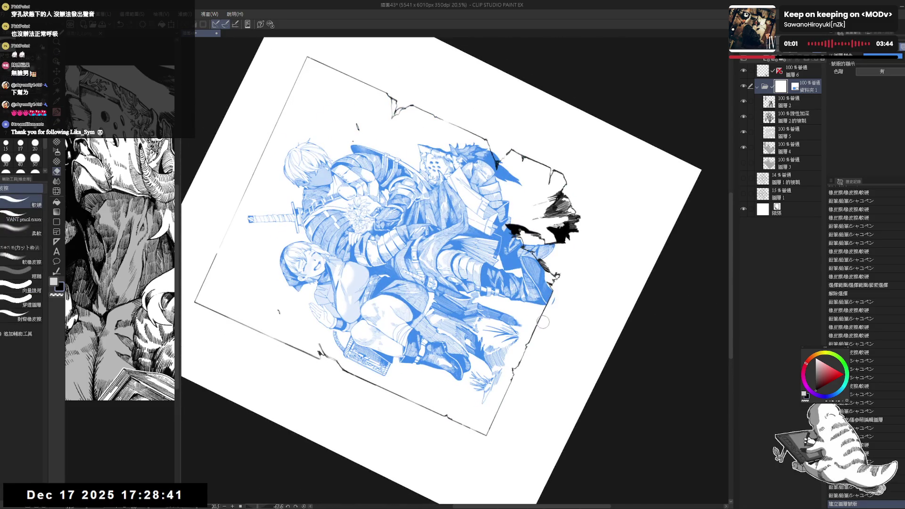
pyautogui.hotkey('ctrl', '@')
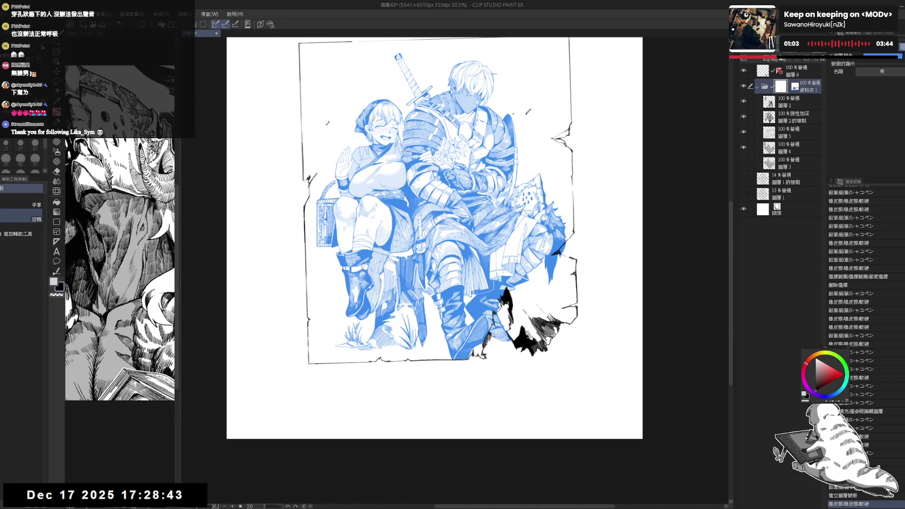
pyautogui.press('e')
pyautogui.moveTo(499, 315); pyautogui.dragTo(500, 325)
pyautogui.moveTo(500, 323)
pyautogui.mouseDown()
pyautogui.moveTo(509, 349)
pyautogui.moveTo(504, 301)
pyautogui.moveTo(509, 354)
pyautogui.mouseUp()
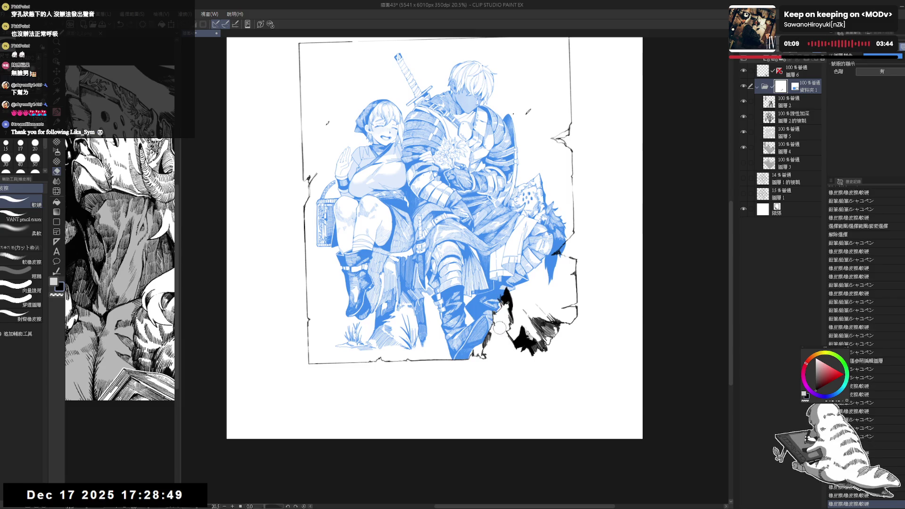
pyautogui.moveTo(498, 306); pyautogui.dragTo(502, 323)
pyautogui.moveTo(501, 313)
pyautogui.mouseDown()
pyautogui.moveTo(504, 325)
pyautogui.moveTo(490, 342)
pyautogui.mouseUp()
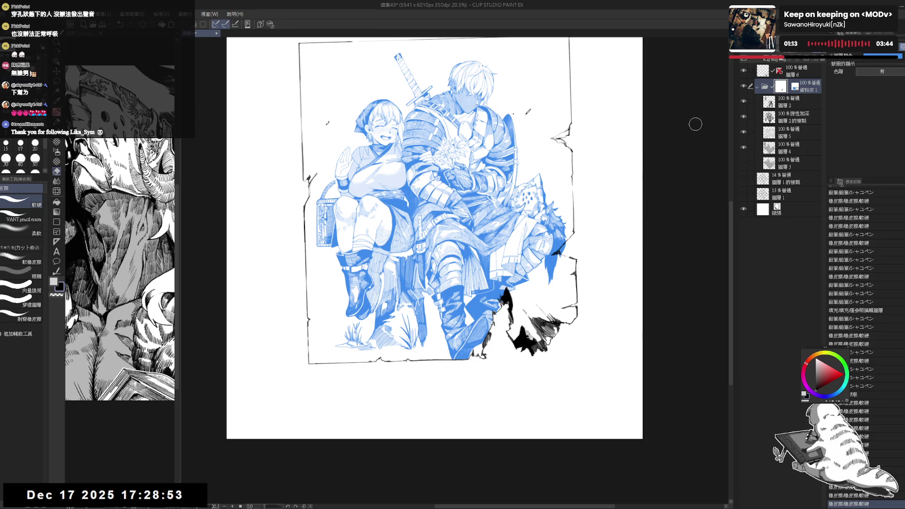
# Step: On layer 圖層6, erase ink near the boot and add small ink touches at the torn edge
pyautogui.press('h')
pyautogui.click(799, 72)
pyautogui.press('e')
pyautogui.moveTo(484, 342); pyautogui.dragTo(490, 356)
pyautogui.press('p')
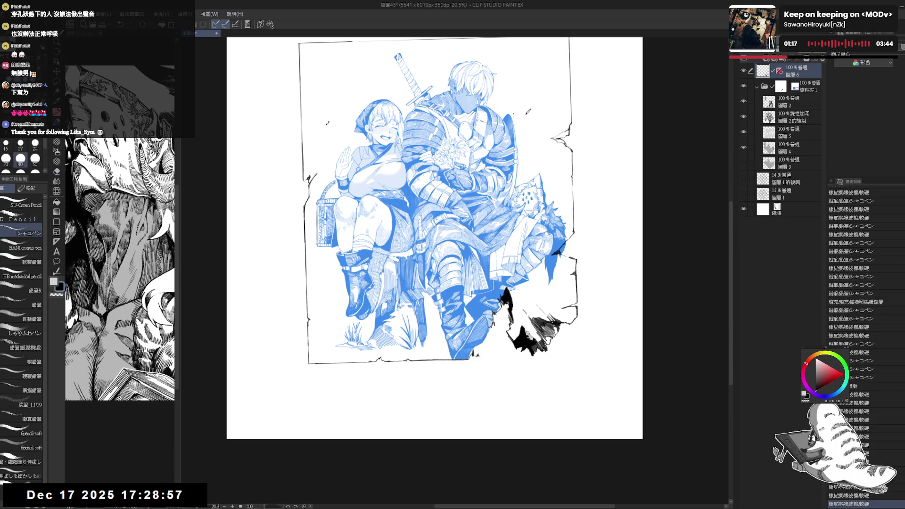
pyautogui.moveTo(477, 324)
pyautogui.mouseDown()
pyautogui.moveTo(492, 344)
pyautogui.moveTo(490, 337)
pyautogui.mouseUp()
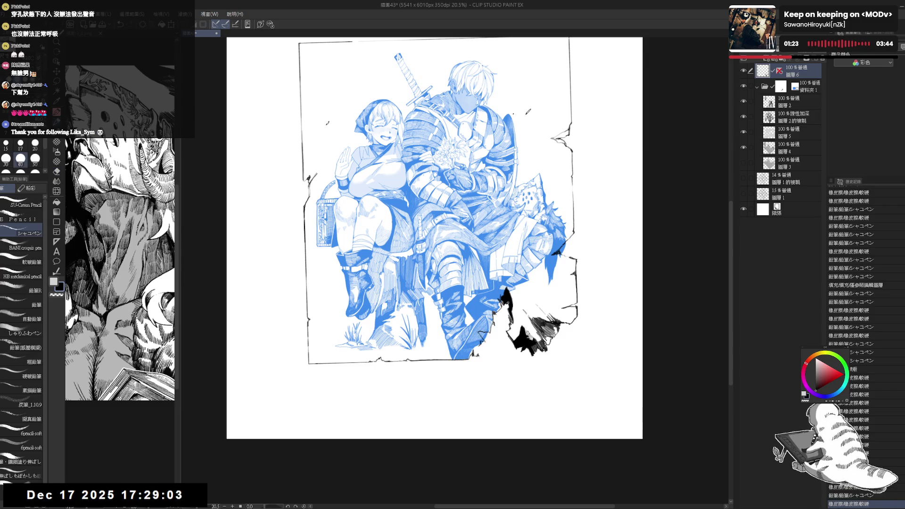
pyautogui.moveTo(468, 349)
pyautogui.mouseDown()
pyautogui.moveTo(481, 361)
pyautogui.moveTo(464, 365)
pyautogui.moveTo(479, 349)
pyautogui.mouseUp()
pyautogui.press('p')
pyautogui.click(490, 373)
# Step: Erase a small bit of ink by the boot on folder 資料夾1, then return to 圖層6
pyautogui.press('e')
pyautogui.press('p')
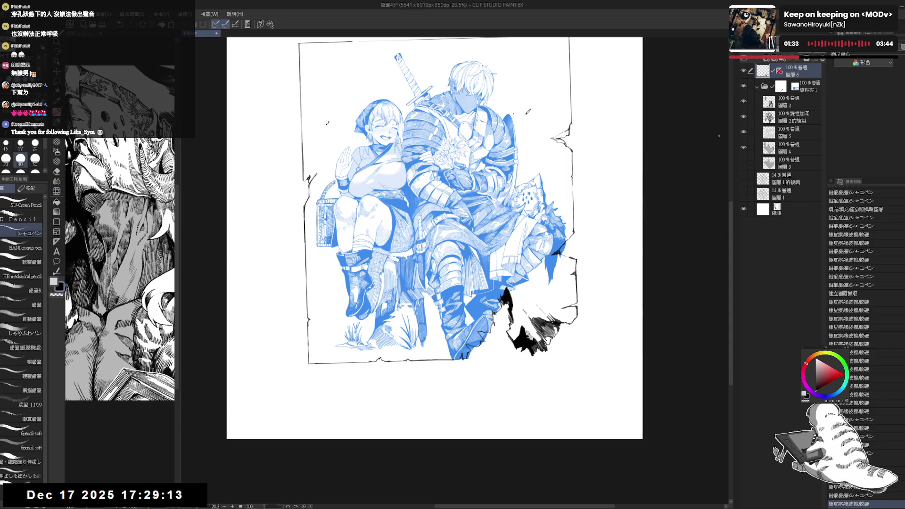
pyautogui.click(809, 87)
pyautogui.press('e')
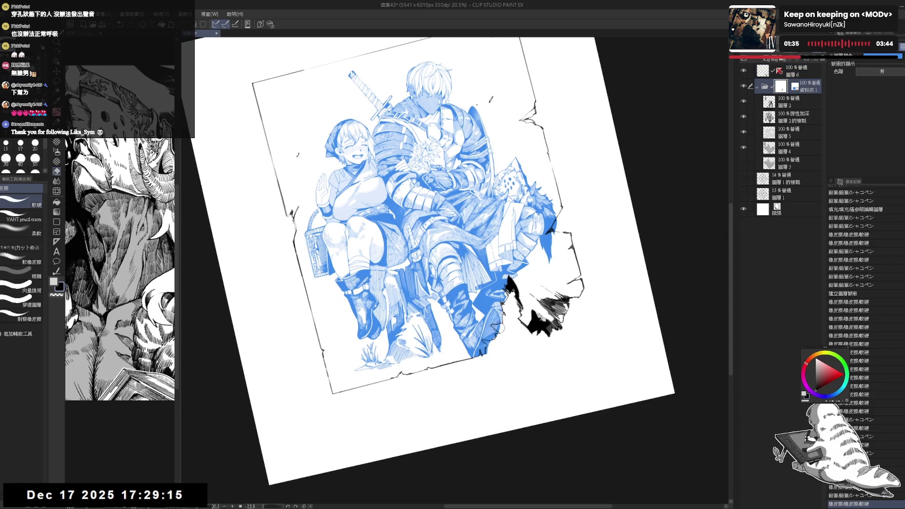
pyautogui.moveTo(495, 325)
pyautogui.mouseDown()
pyautogui.moveTo(481, 359)
pyautogui.moveTo(495, 340)
pyautogui.mouseUp()
pyautogui.hotkey('ctrl', '@')
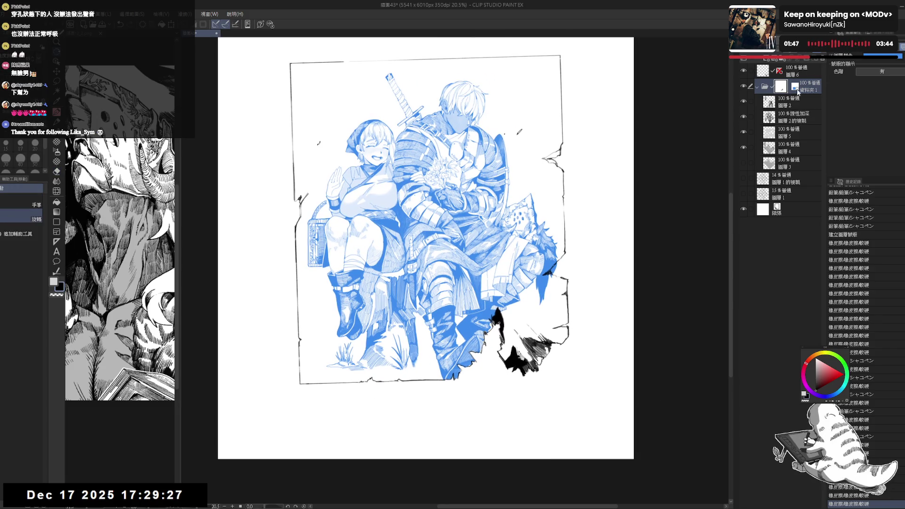
pyautogui.click(764, 71)
# Step: Erase a small ink spot with the canvas tilted, then straighten the view
pyautogui.moveTo(519, 142); pyautogui.dragTo(424, 94)
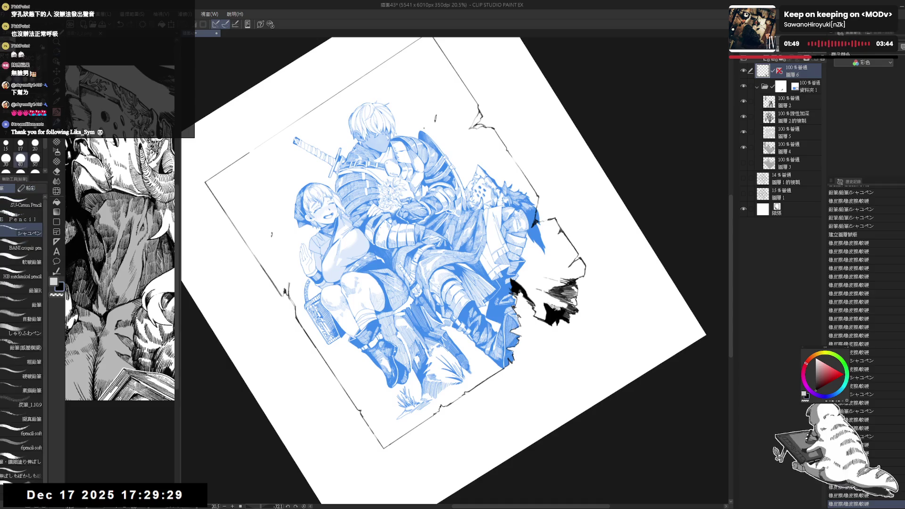
pyautogui.moveTo(613, 188); pyautogui.dragTo(636, 259)
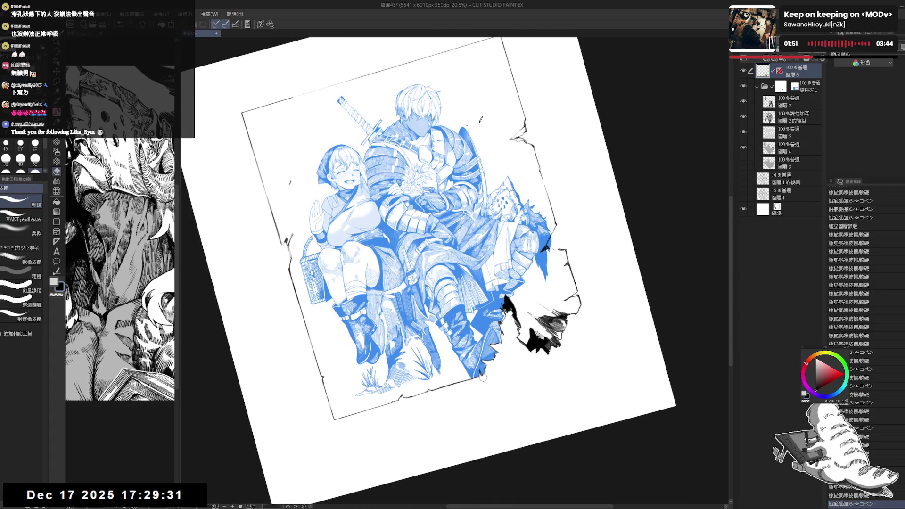
pyautogui.moveTo(483, 377); pyautogui.dragTo(481, 373)
pyautogui.press('p')
pyautogui.hotkey('ctrl', 'shift', '@')
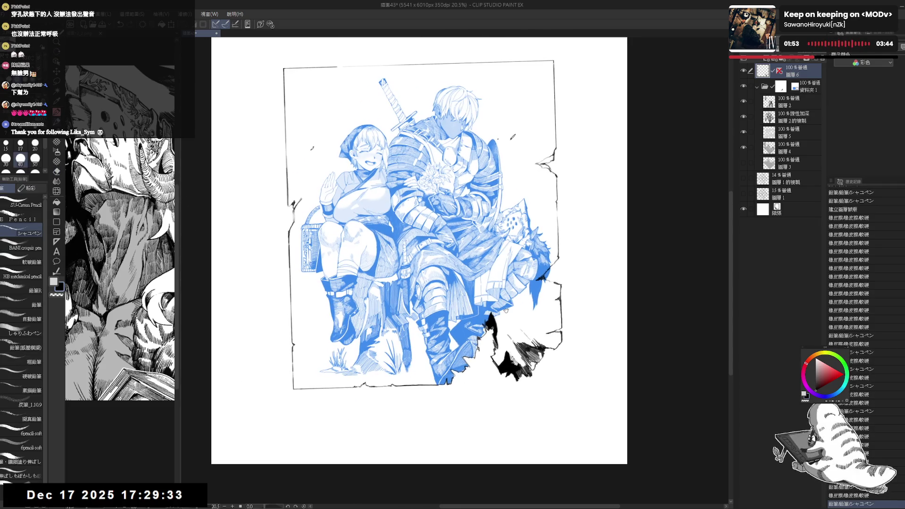
pyautogui.press('e')
pyautogui.moveTo(528, 286)
pyautogui.mouseDown()
pyautogui.moveTo(476, 347)
pyautogui.moveTo(476, 340)
pyautogui.mouseUp()
# Step: Erase small marks along the torn frame edge
pyautogui.press('p')
pyautogui.press('e')
pyautogui.moveTo(476, 339); pyautogui.dragTo(476, 349)
pyautogui.press('p')
pyautogui.press('e')
pyautogui.press('p')
pyautogui.press('e')
pyautogui.press('p')
pyautogui.press('e')
pyautogui.press('p')
pyautogui.press('e')
pyautogui.press('p')
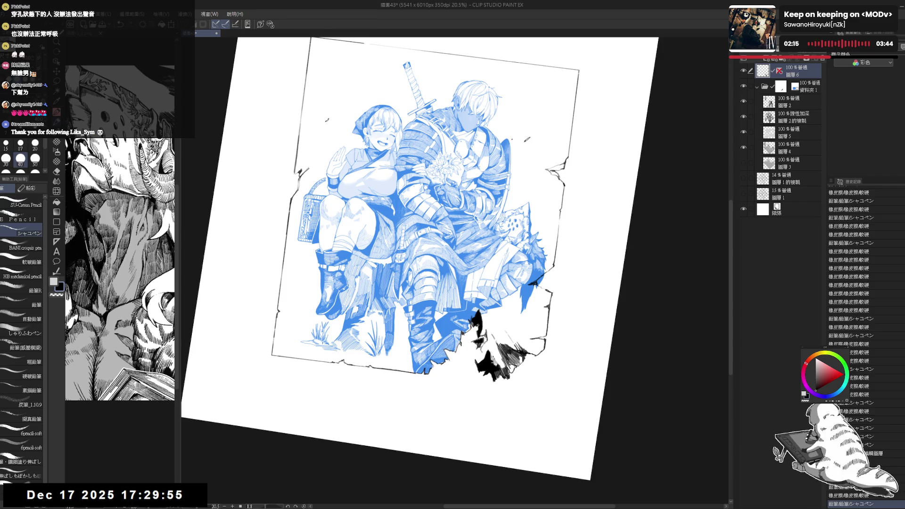
# Step: Clean up stray marks and add small ink touches near the boot and torn edge
pyautogui.moveTo(519, 330); pyautogui.dragTo(547, 245)
pyautogui.moveTo(533, 330)
pyautogui.mouseDown()
pyautogui.moveTo(542, 339)
pyautogui.moveTo(514, 346)
pyautogui.mouseUp()
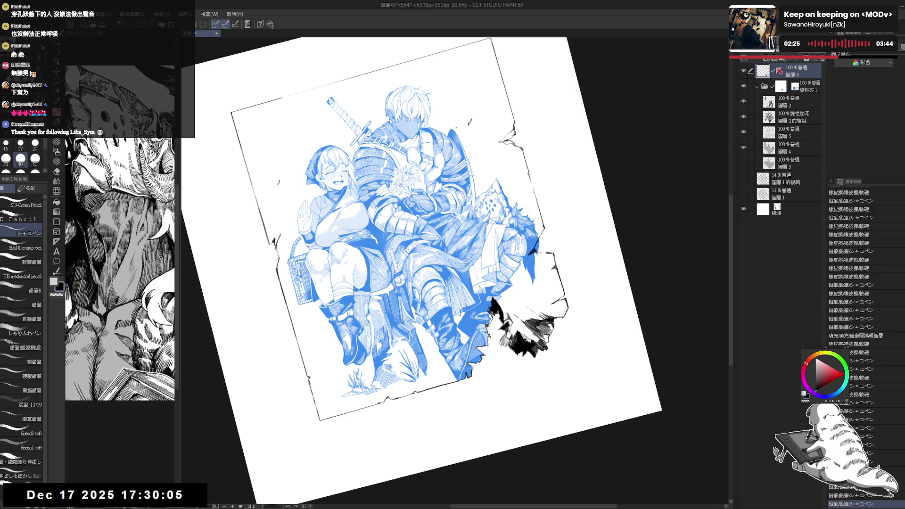
pyautogui.moveTo(543, 252); pyautogui.dragTo(551, 254)
pyautogui.moveTo(514, 333)
pyautogui.mouseDown()
pyautogui.moveTo(523, 342)
pyautogui.moveTo(511, 350)
pyautogui.mouseUp()
pyautogui.hotkey('ctrl', '@')
pyautogui.moveTo(482, 312); pyautogui.dragTo(487, 318)
pyautogui.moveTo(533, 271); pyautogui.dragTo(538, 274)
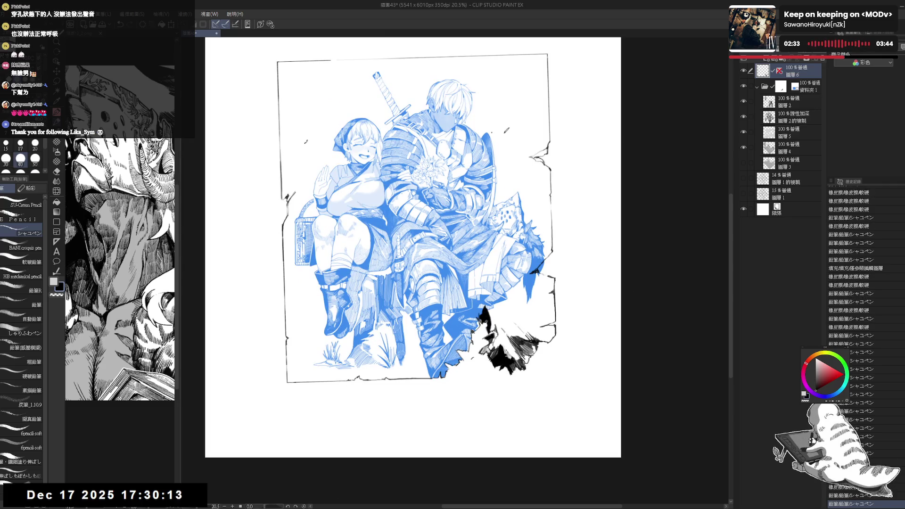
pyautogui.moveTo(527, 343); pyautogui.dragTo(535, 350)
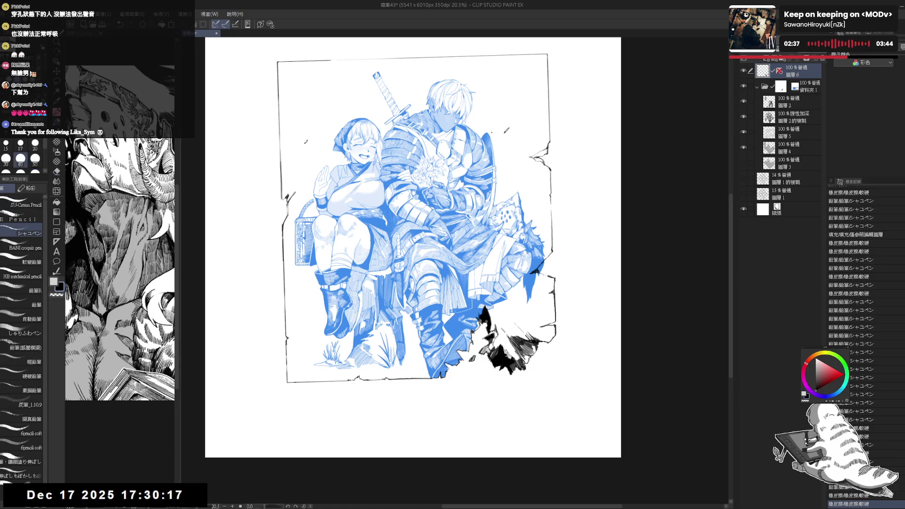
pyautogui.moveTo(530, 345); pyautogui.dragTo(536, 349)
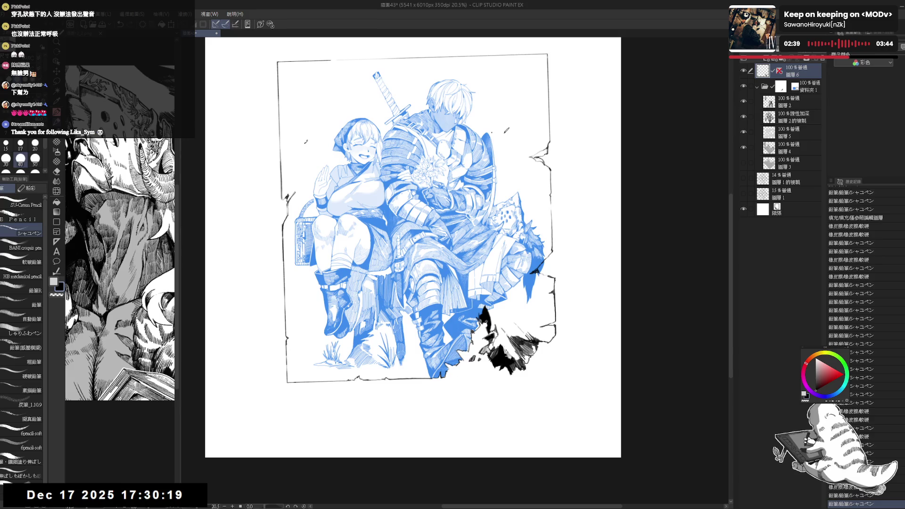
# Step: Erase a stray bit of line art and a small mark on the drawing
pyautogui.press('e')
pyautogui.moveTo(477, 290); pyautogui.dragTo(494, 352)
pyautogui.press('p')
pyautogui.press('@')
pyautogui.press('e')
pyautogui.click(490, 318)
# Step: Level the canvas view and make layer 圖層6 the working layer
pyautogui.click(757, 89)
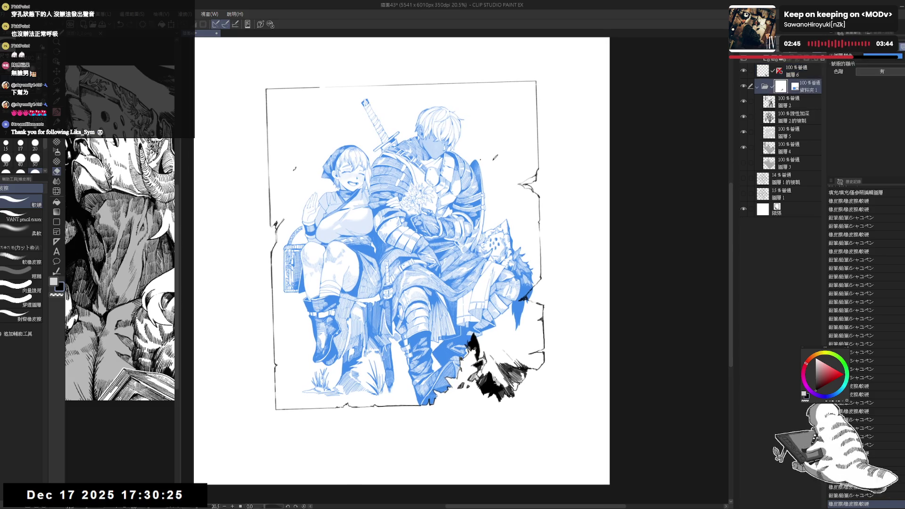
pyautogui.moveTo(518, 283); pyautogui.dragTo(532, 258)
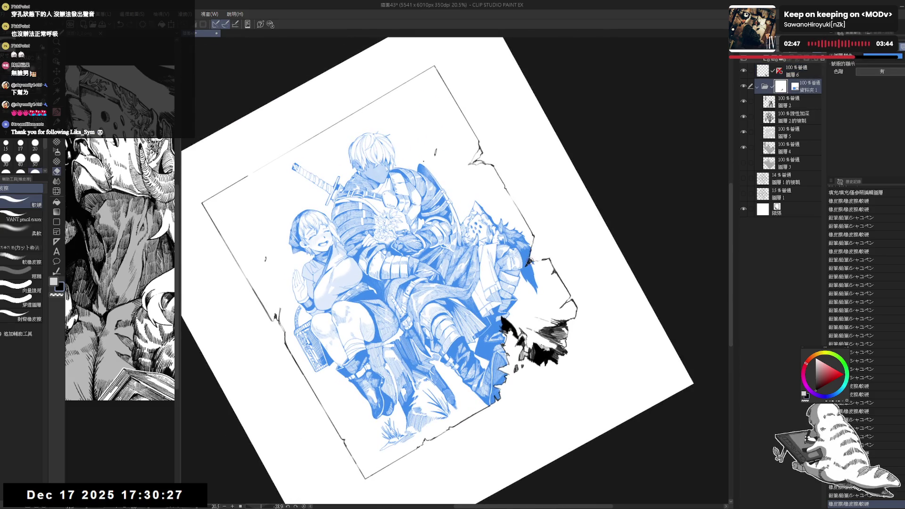
pyautogui.hotkey('ctrl', '@')
pyautogui.moveTo(557, 199); pyautogui.dragTo(555, 204)
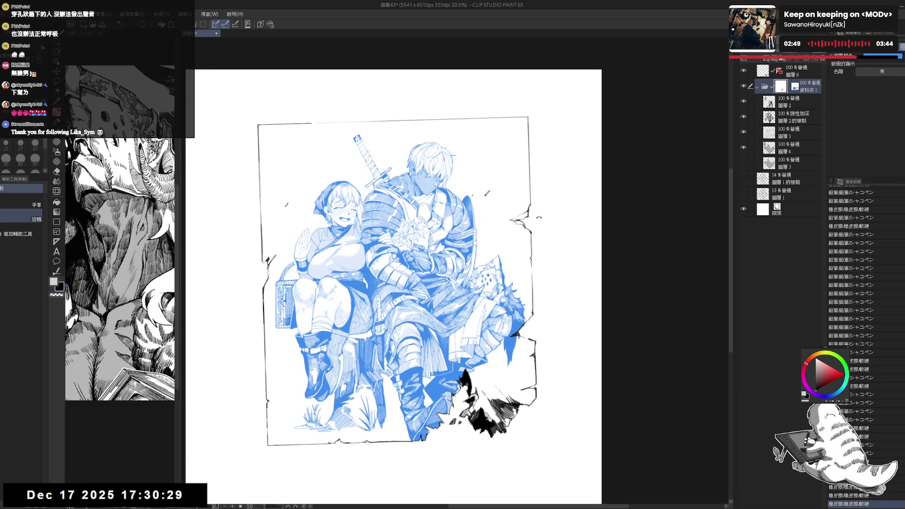
pyautogui.click(797, 71)
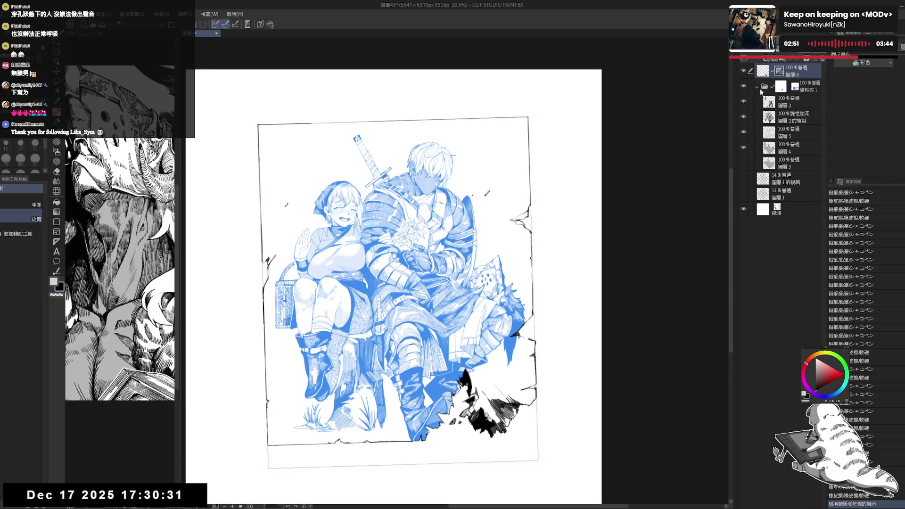
# Step: Toggle the frame ruler display on 圖層6 and pick the ruler tools
pyautogui.moveTo(529, 269); pyautogui.dragTo(552, 266)
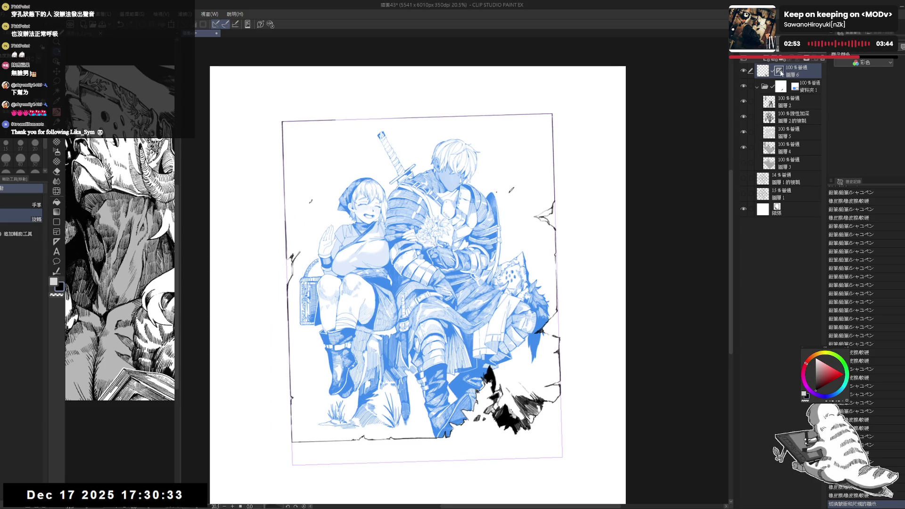
pyautogui.click(779, 71)
pyautogui.moveTo(574, 276); pyautogui.dragTo(586, 282)
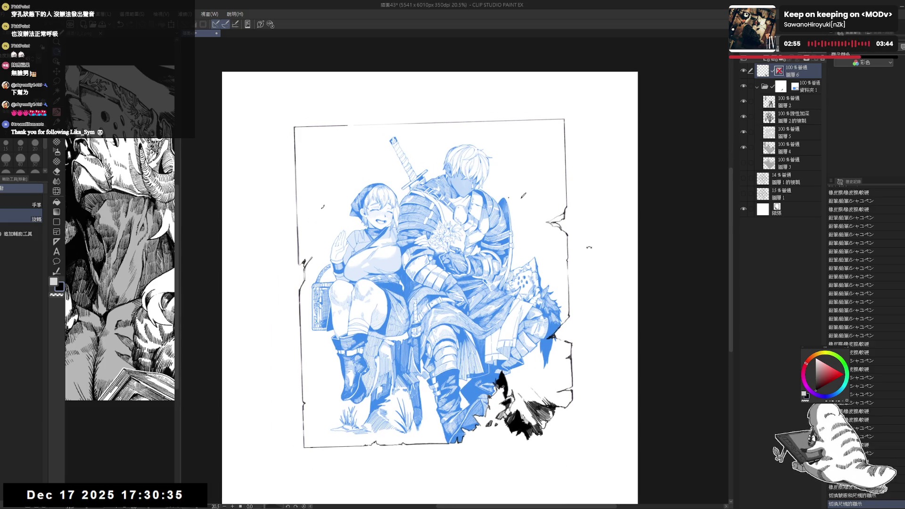
pyautogui.scroll(-3, 588, 247)
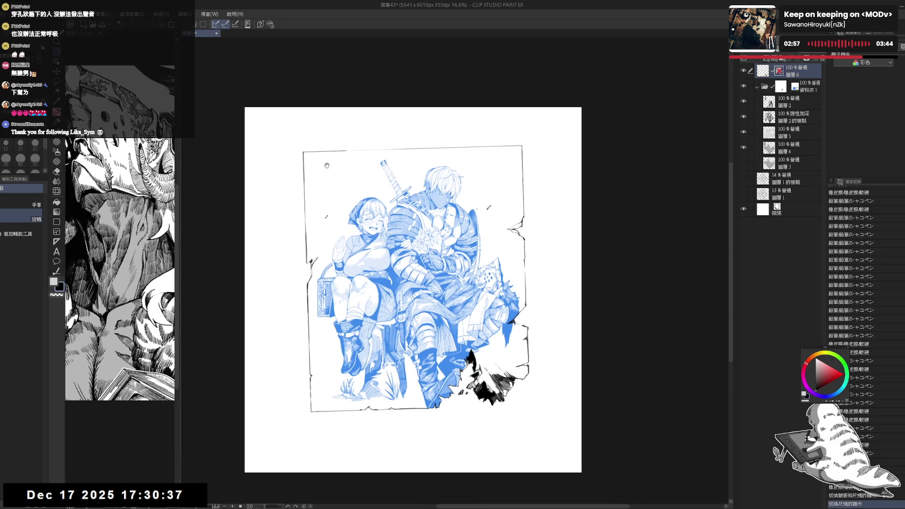
pyautogui.click(57, 242)
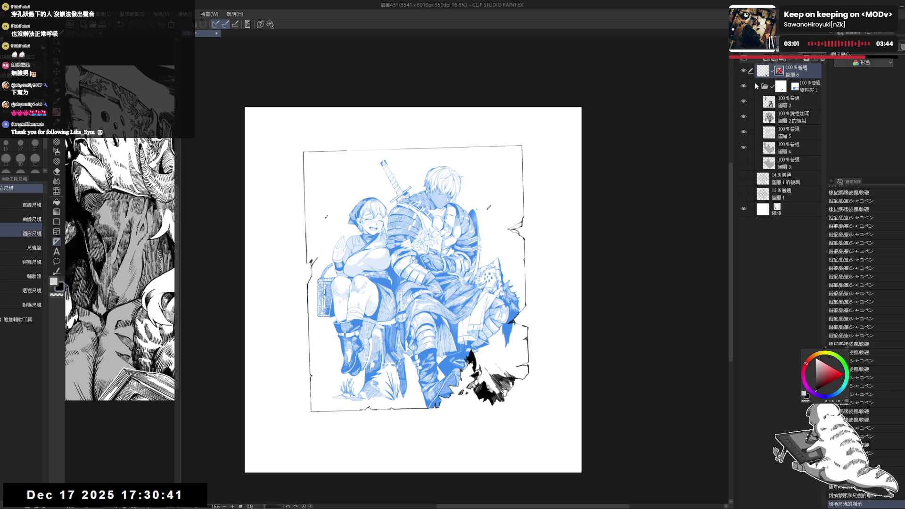
pyautogui.moveTo(512, 211); pyautogui.dragTo(520, 204)
pyautogui.click(780, 70)
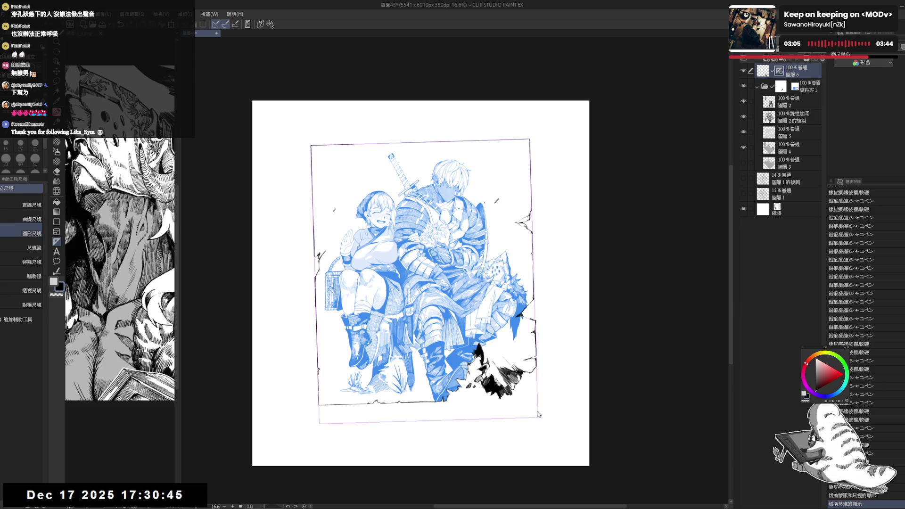
# Step: Delete the old frame ruler and draw a new rectangle ruler around the frame
pyautogui.press('Delete')
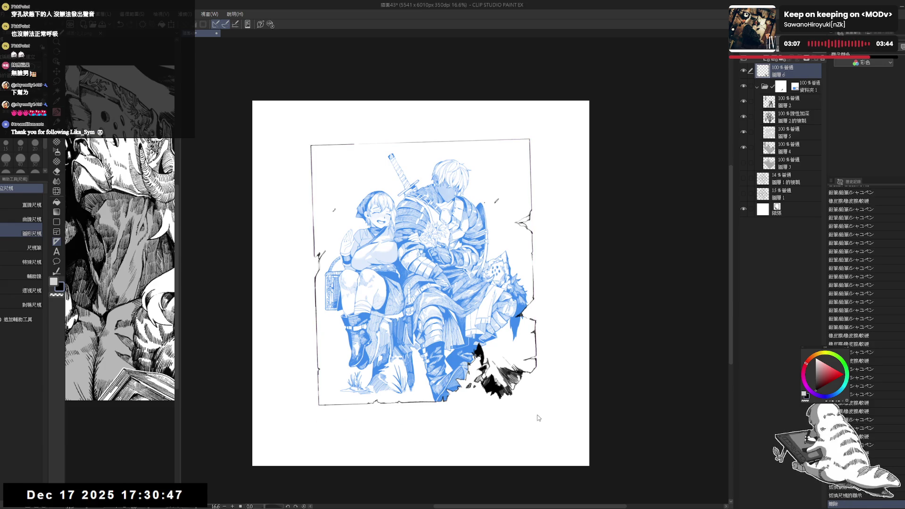
pyautogui.moveTo(317, 151)
pyautogui.mouseDown()
pyautogui.moveTo(382, 271)
pyautogui.moveTo(493, 377)
pyautogui.moveTo(533, 394)
pyautogui.moveTo(516, 392)
pyautogui.mouseUp()
pyautogui.hotkey('ctrl', 't')
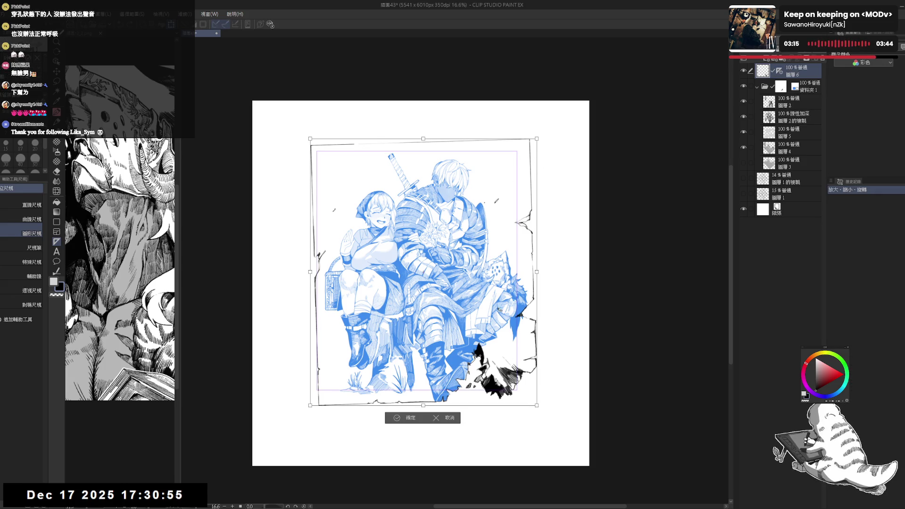
# Step: Confirm the new ruler, then level it and stretch it to fit the frame
pyautogui.click(457, 421)
pyautogui.moveTo(539, 154); pyautogui.dragTo(521, 140)
pyautogui.moveTo(516, 171); pyautogui.dragTo(524, 144)
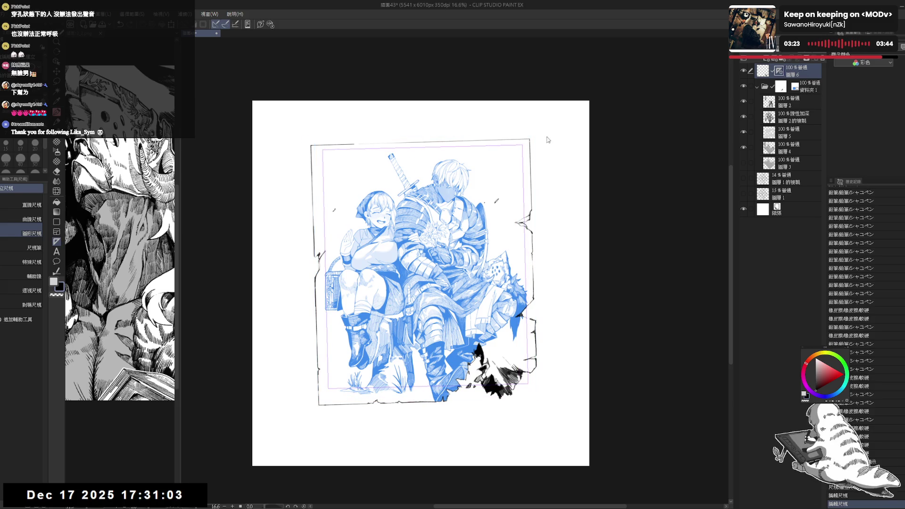
pyautogui.click(523, 156)
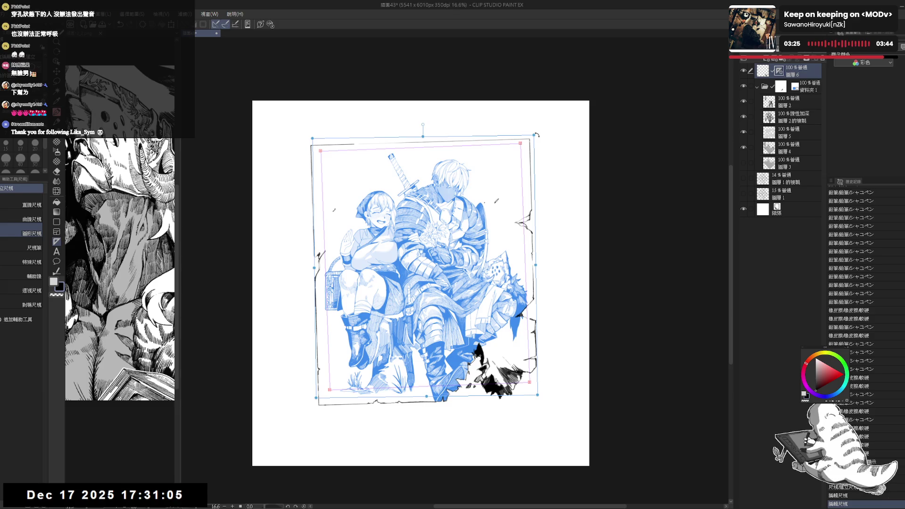
pyautogui.moveTo(536, 136)
pyautogui.mouseDown()
pyautogui.moveTo(529, 160)
pyautogui.moveTo(538, 141)
pyautogui.mouseUp()
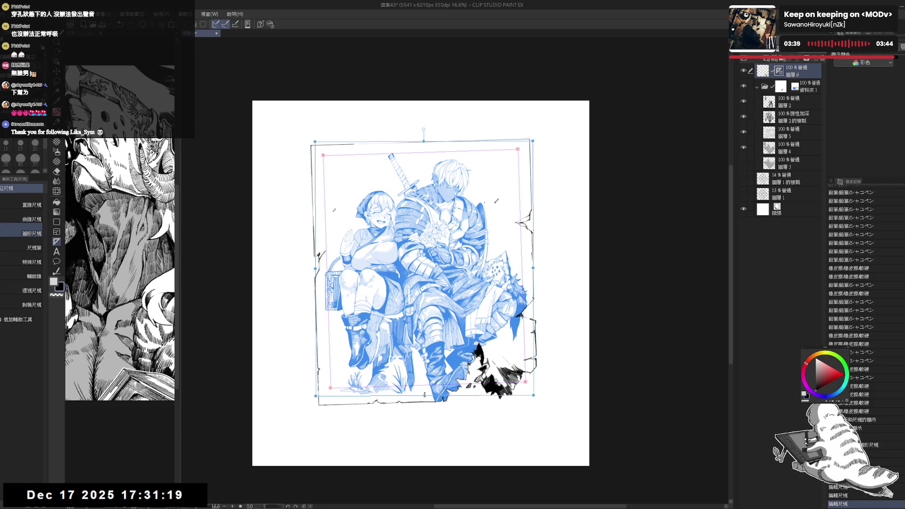
pyautogui.moveTo(424, 396); pyautogui.dragTo(424, 402)
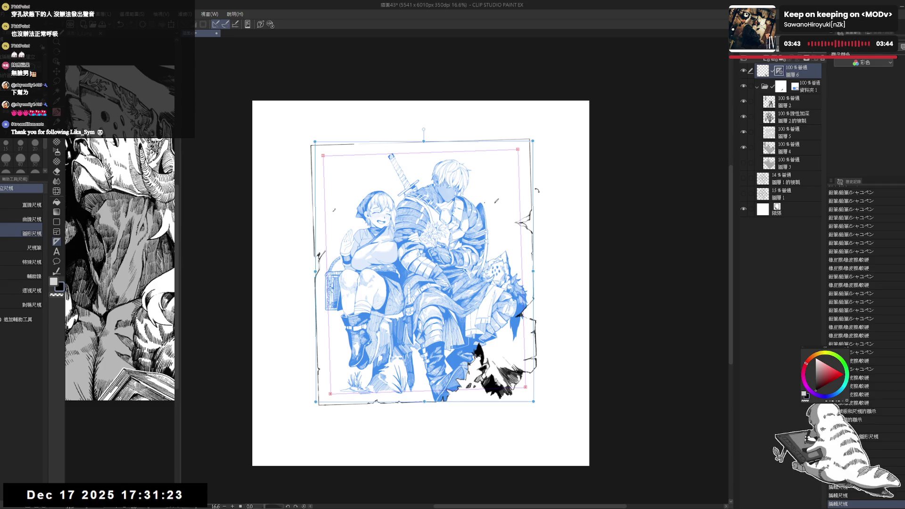
pyautogui.moveTo(538, 140); pyautogui.dragTo(537, 142)
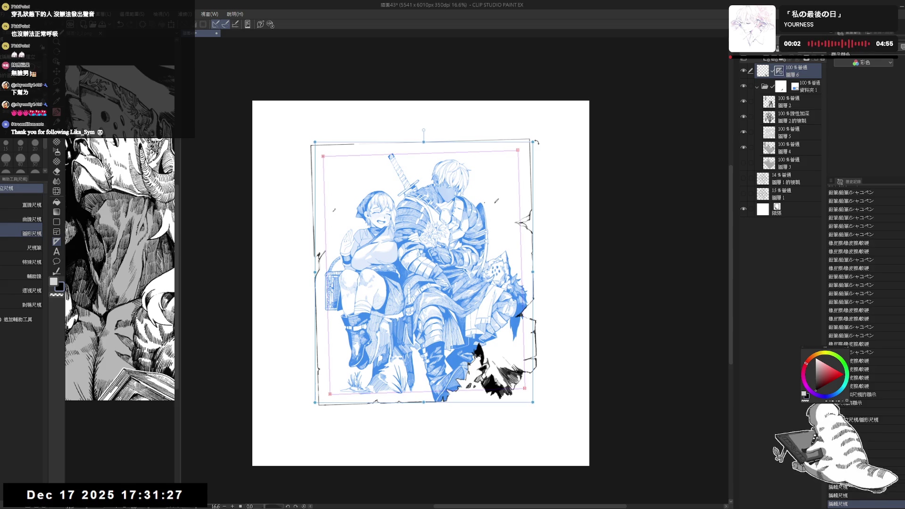
pyautogui.click(556, 170)
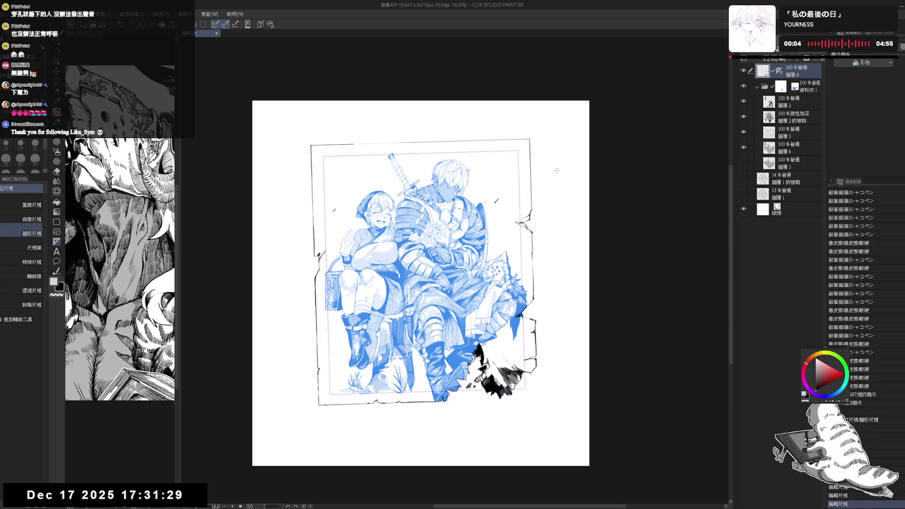
# Step: Pencil the left and right frame borders along the ruler and delete a stray mark
pyautogui.press('p')
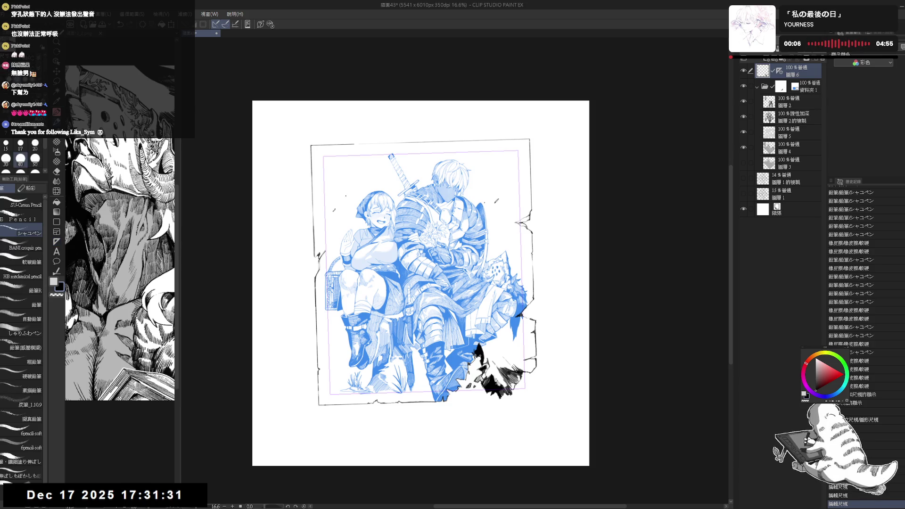
pyautogui.scroll(1, 573, 196)
pyautogui.moveTo(345, 152)
pyautogui.mouseDown()
pyautogui.moveTo(351, 407)
pyautogui.moveTo(420, 437)
pyautogui.mouseUp()
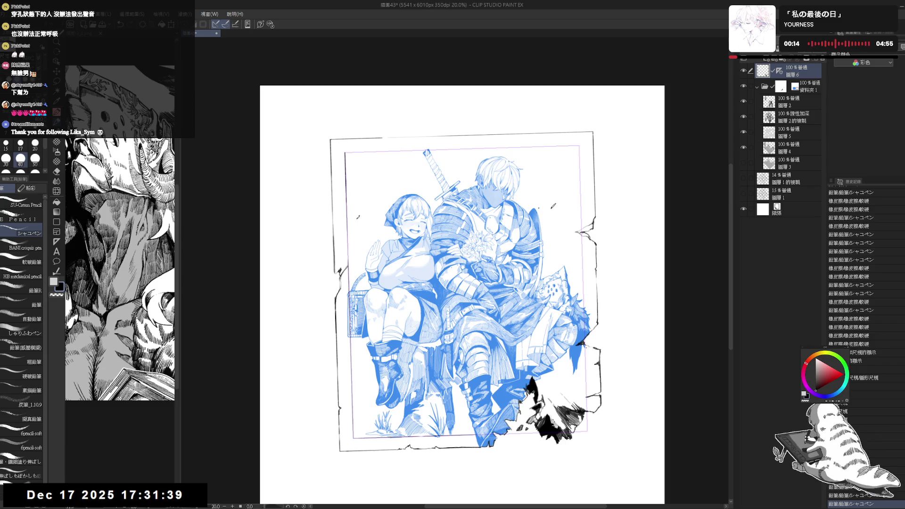
pyautogui.moveTo(586, 340); pyautogui.dragTo(586, 410)
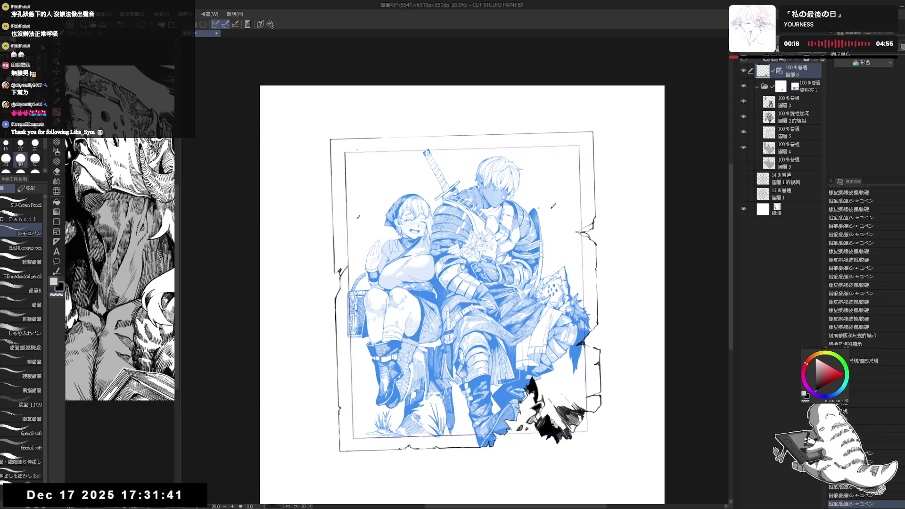
pyautogui.press('Delete')
pyautogui.click(502, 147)
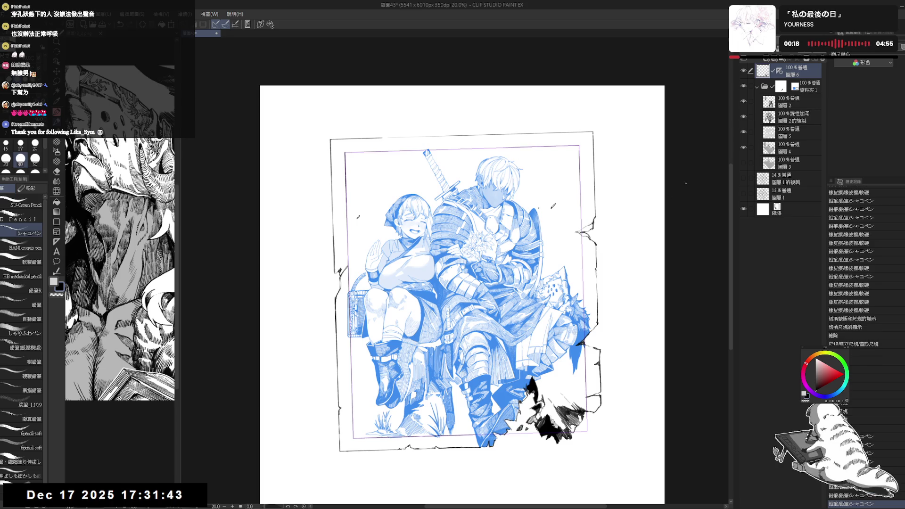
pyautogui.scroll(3, 494, 377)
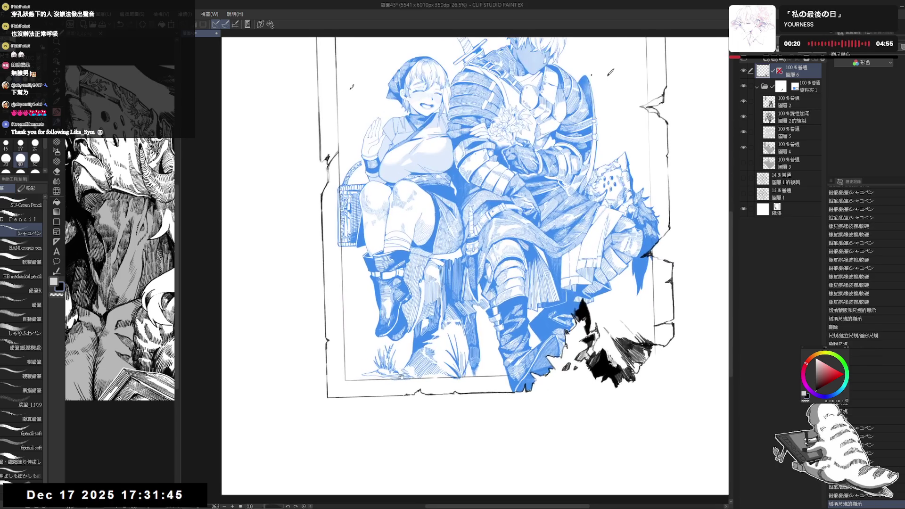
# Step: Erase a few small stray marks on the frame's right edge and add a small pencil touch-up
pyautogui.press('e')
pyautogui.click(342, 350)
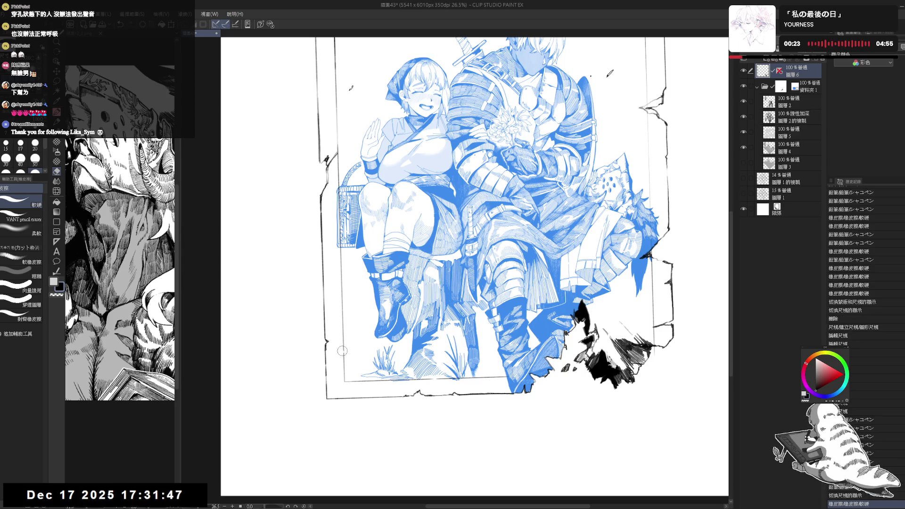
pyautogui.click(343, 328)
pyautogui.press('p')
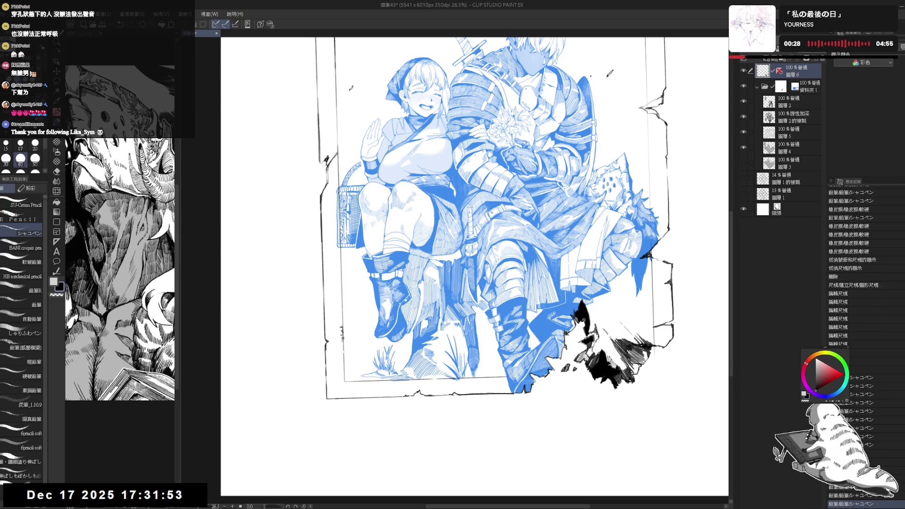
pyautogui.press('e')
pyautogui.click(343, 339)
pyautogui.press('p')
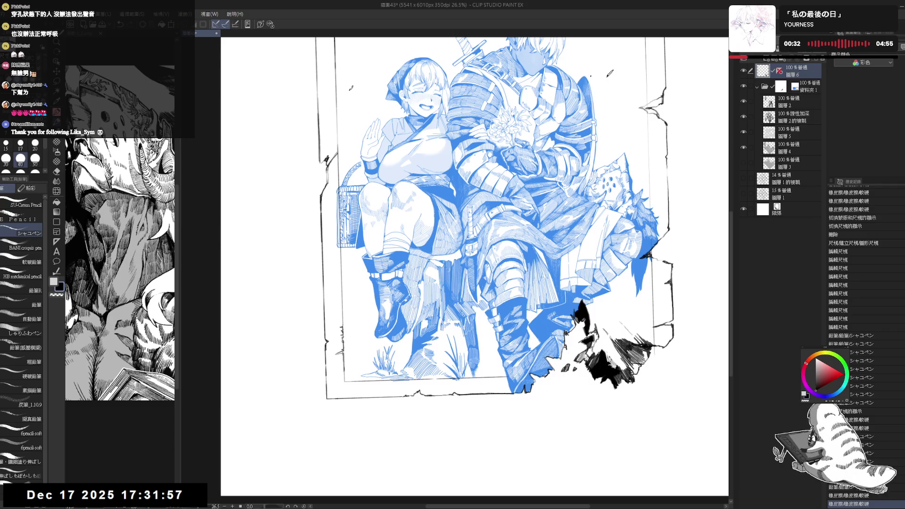
pyautogui.click(567, 333)
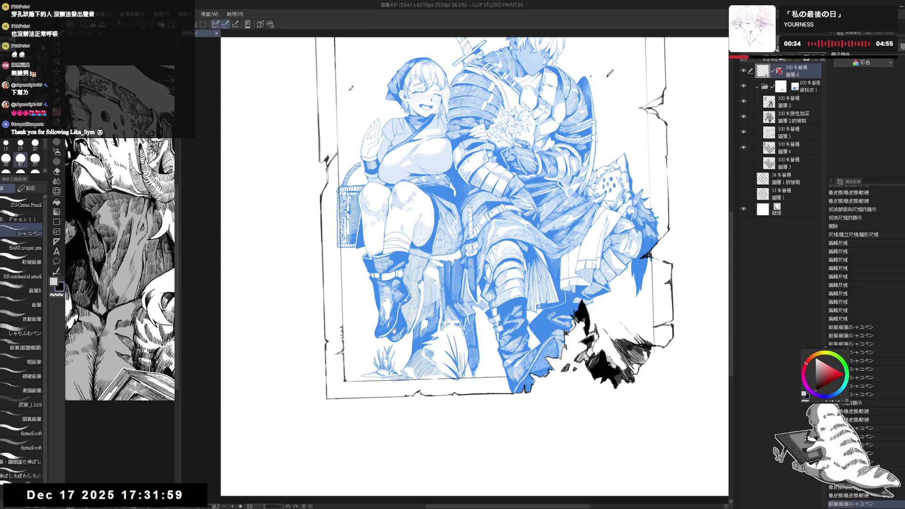
# Step: On the 資料夾1 folder, rotate the canvas steeply and erase stray stretches of the right frame line
pyautogui.scroll(-2, 553, 332)
pyautogui.moveTo(555, 334); pyautogui.dragTo(477, 361)
pyautogui.click(793, 90)
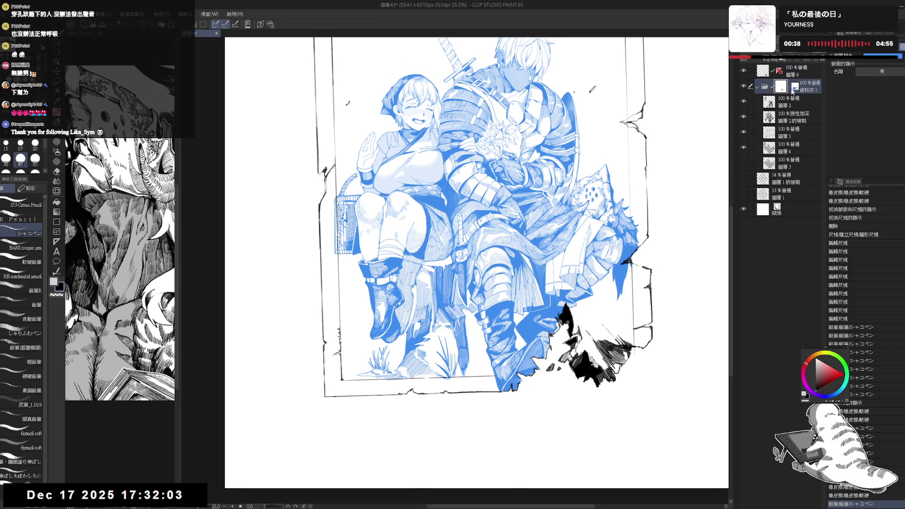
pyautogui.moveTo(589, 255)
pyautogui.mouseDown()
pyautogui.moveTo(546, 273)
pyautogui.moveTo(529, 322)
pyautogui.mouseUp()
pyautogui.press('e')
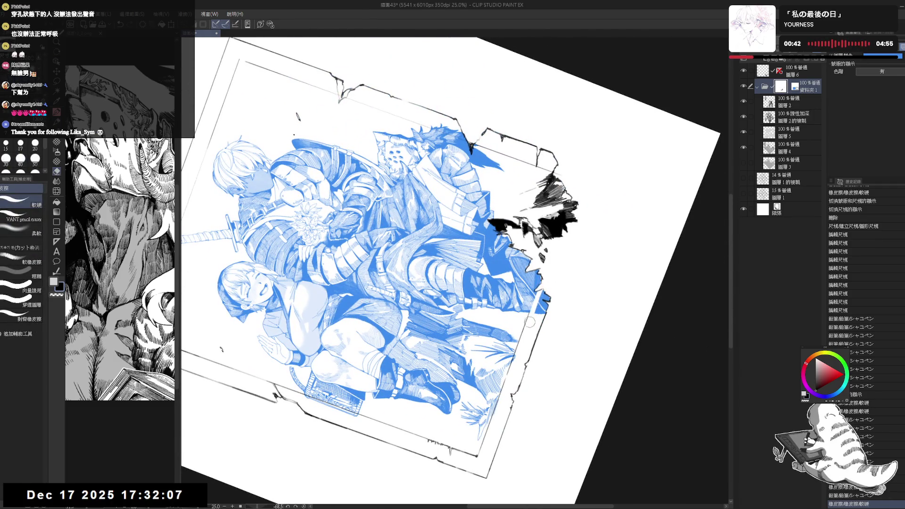
pyautogui.moveTo(545, 273); pyautogui.dragTo(542, 307)
pyautogui.press('p')
pyautogui.hotkey('ctrl', '@')
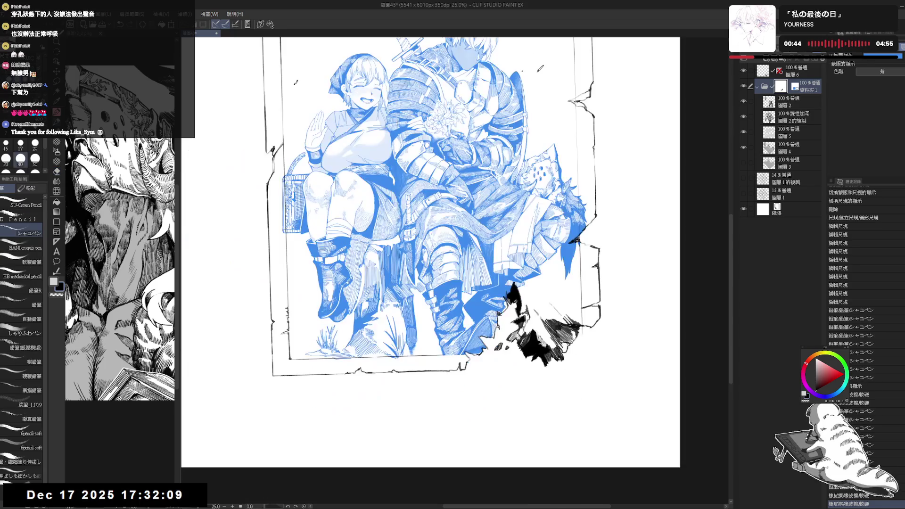
pyautogui.moveTo(570, 250)
pyautogui.mouseDown()
pyautogui.moveTo(538, 278)
pyautogui.moveTo(538, 222)
pyautogui.moveTo(536, 273)
pyautogui.mouseUp()
pyautogui.press('e')
pyautogui.moveTo(537, 221)
pyautogui.mouseDown()
pyautogui.moveTo(538, 294)
pyautogui.moveTo(540, 236)
pyautogui.mouseUp()
pyautogui.moveTo(538, 266); pyautogui.dragTo(540, 310)
pyautogui.press('p')
# Step: Rotate the view sideways, reset it upright, recentre the drawing and make 資料夾1 active
pyautogui.scroll(-1, 578, 231)
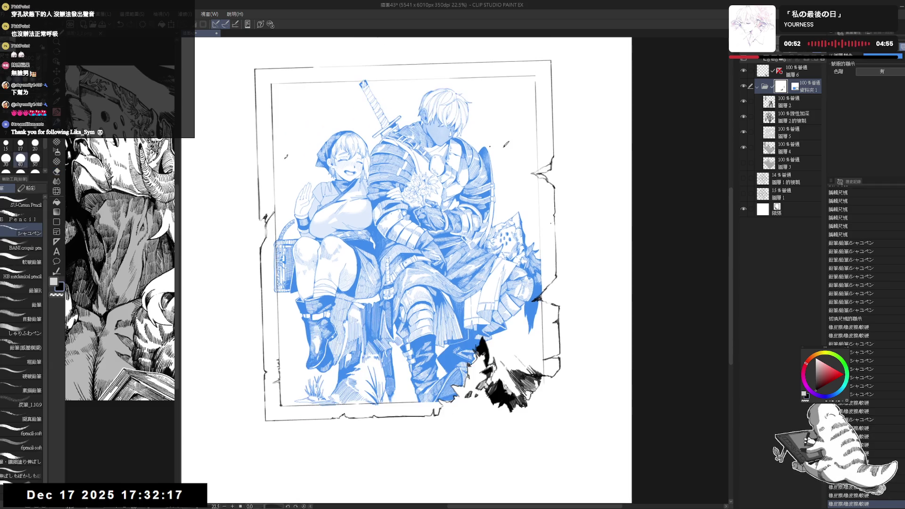
pyautogui.moveTo(387, 257); pyautogui.dragTo(408, 272)
pyautogui.press('e')
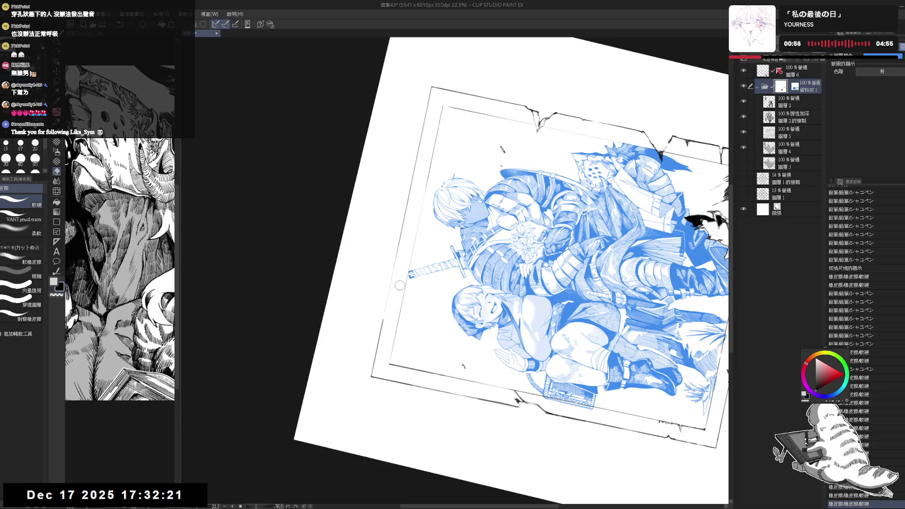
pyautogui.press('p')
pyautogui.hotkey('ctrl', '@')
pyautogui.moveTo(450, 334); pyautogui.dragTo(424, 186)
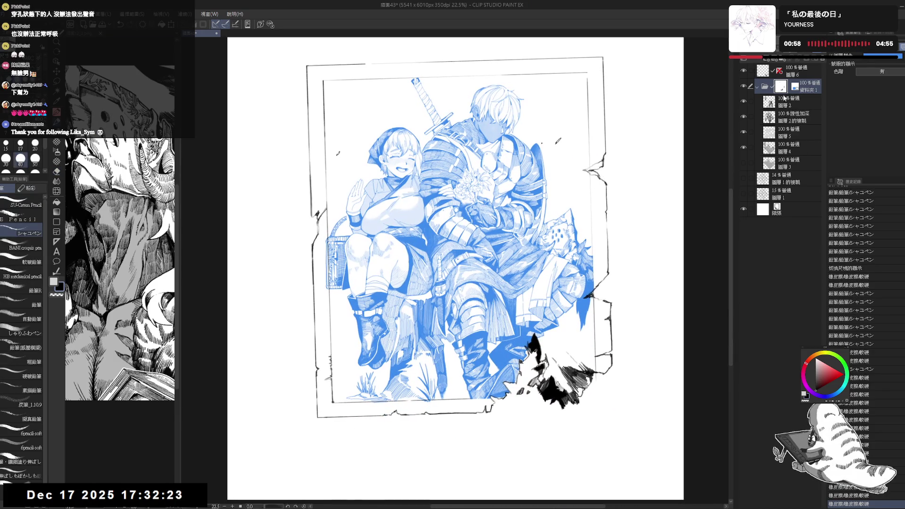
pyautogui.click(749, 72)
pyautogui.scroll(3, 365, 448)
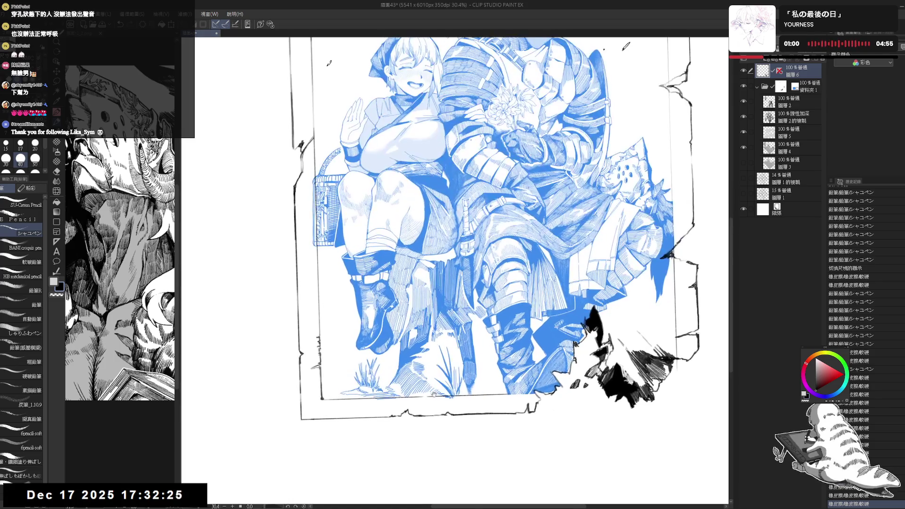
pyautogui.click(780, 87)
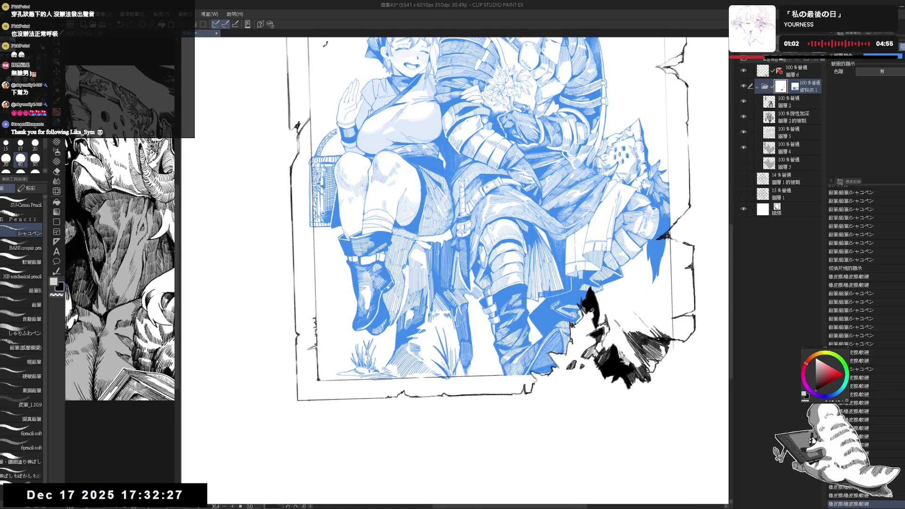
# Step: Erase along the bottom edge of the figures, then draw a short bottom-left frame mark on 圖層6
pyautogui.press('e')
pyautogui.moveTo(382, 383); pyautogui.dragTo(457, 378)
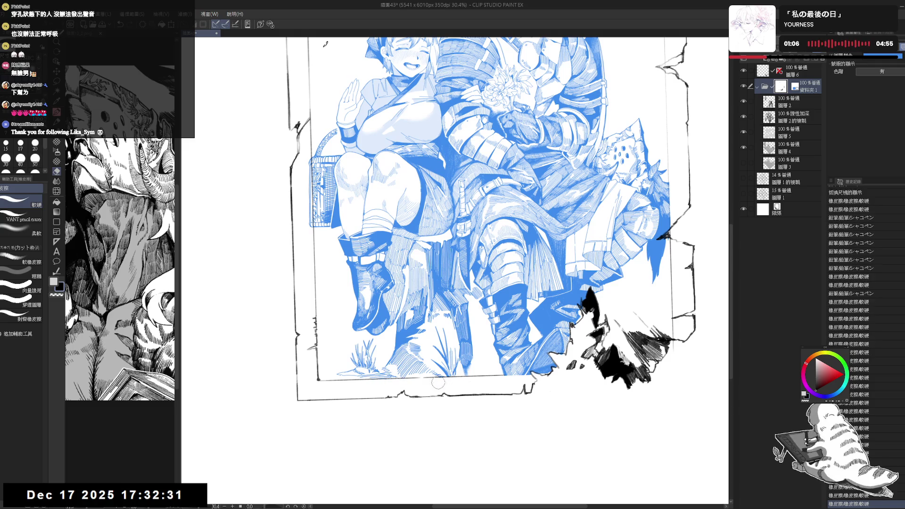
pyautogui.press('p')
pyautogui.hscroll(1, 565, 302)
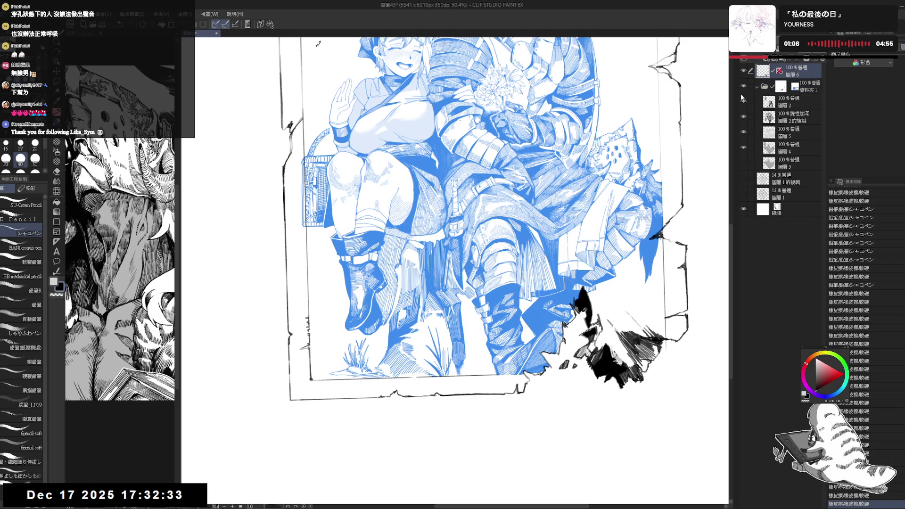
pyautogui.click(797, 70)
pyautogui.moveTo(341, 375); pyautogui.dragTo(342, 377)
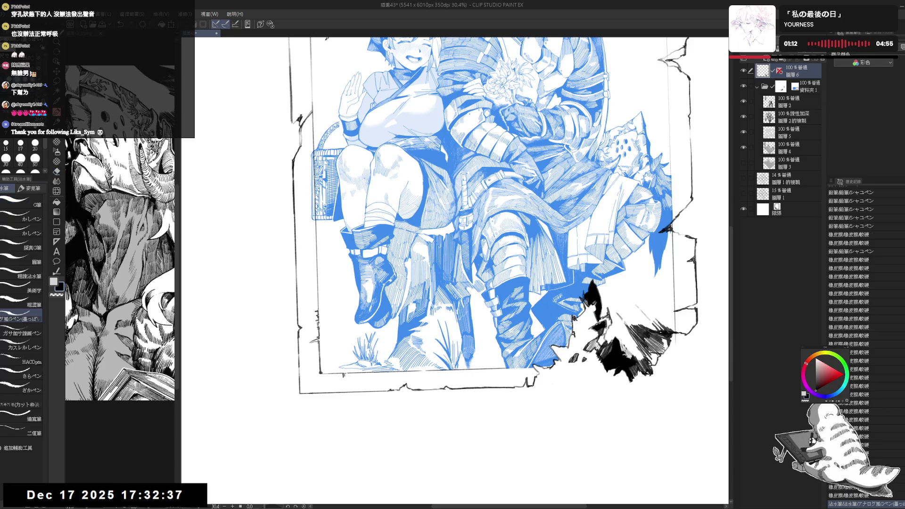
# Step: Ink a row of short vertical hatch ticks along the frame's bottom-left edge
pyautogui.moveTo(347, 373); pyautogui.dragTo(382, 389)
pyautogui.press('p')
pyautogui.moveTo(384, 383); pyautogui.dragTo(386, 389)
pyautogui.moveTo(388, 382); pyautogui.dragTo(390, 390)
pyautogui.moveTo(392, 382); pyautogui.dragTo(394, 389)
pyautogui.moveTo(395, 383); pyautogui.dragTo(397, 389)
pyautogui.moveTo(398, 378); pyautogui.dragTo(400, 389)
pyautogui.moveTo(401, 378); pyautogui.dragTo(403, 389)
pyautogui.moveTo(404, 377); pyautogui.dragTo(406, 390)
pyautogui.moveTo(406, 376); pyautogui.dragTo(409, 389)
pyautogui.moveTo(410, 376); pyautogui.dragTo(411, 389)
pyautogui.moveTo(413, 376); pyautogui.dragTo(413, 389)
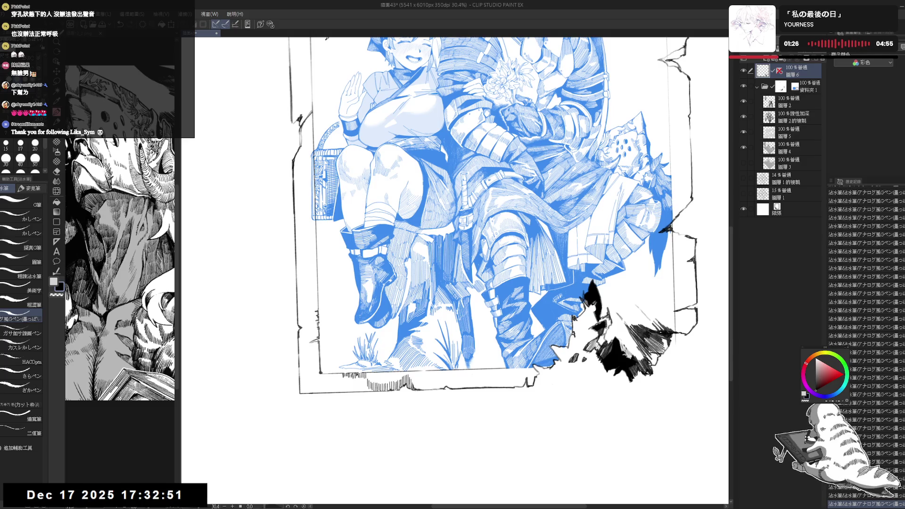
# Step: Ink three more short vertical strokes further along the frame's lower edge
pyautogui.scroll(-3, 402, 362)
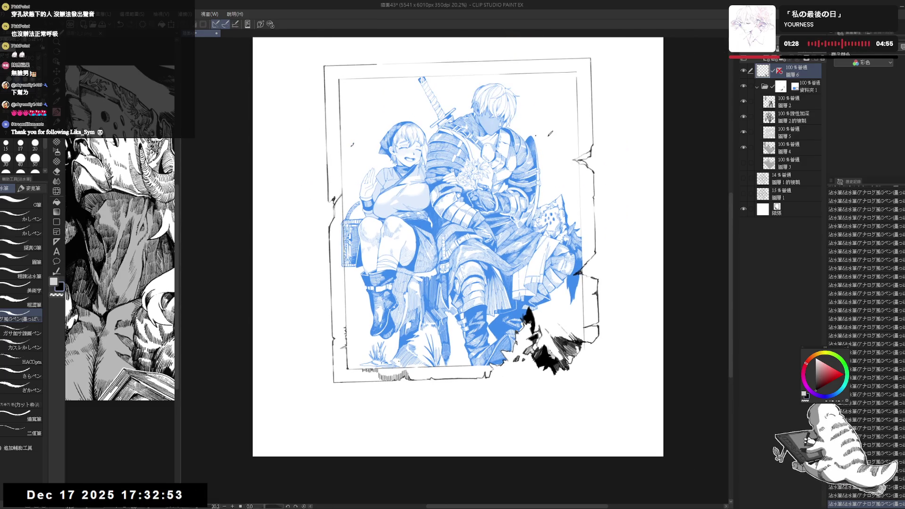
pyautogui.scroll(3, 458, 331)
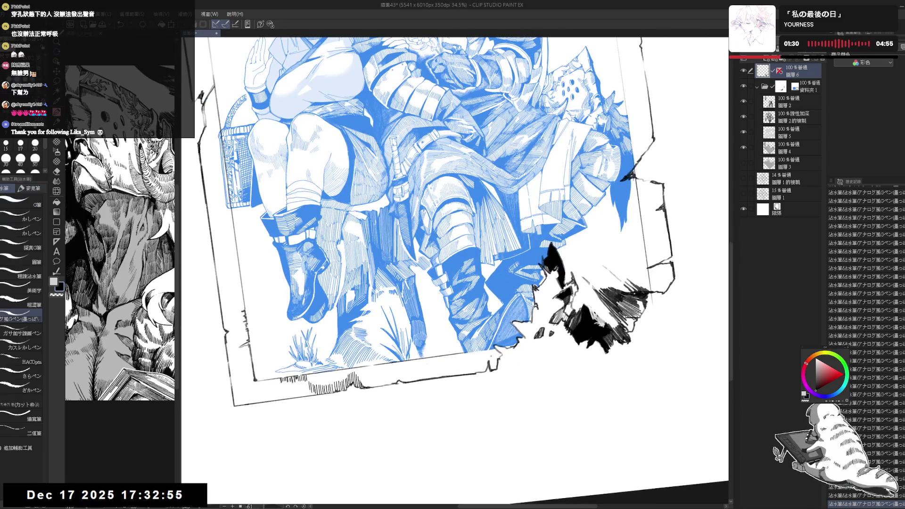
pyautogui.moveTo(489, 354); pyautogui.dragTo(496, 368)
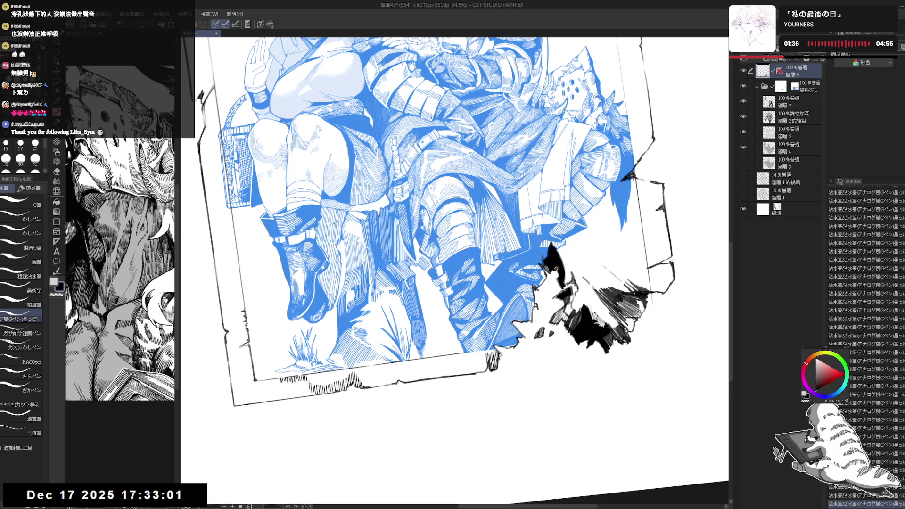
pyautogui.moveTo(482, 354); pyautogui.dragTo(483, 373)
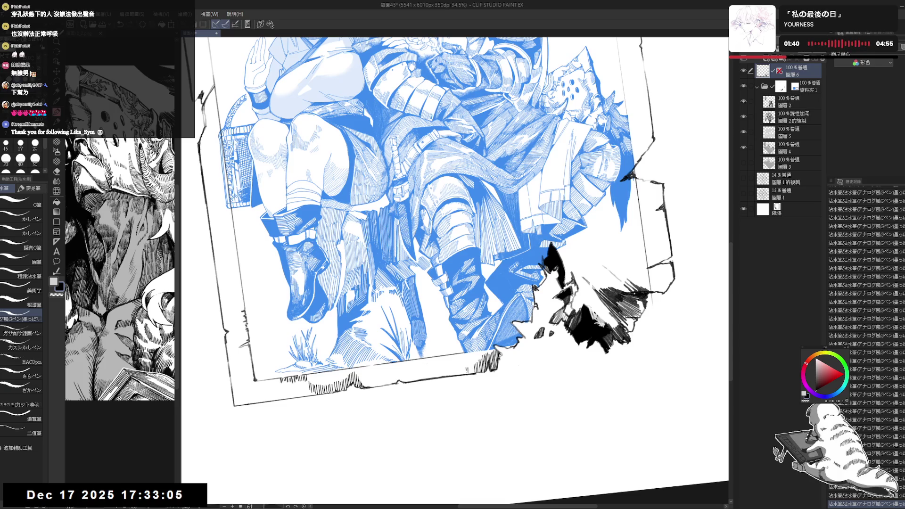
pyautogui.moveTo(455, 368); pyautogui.dragTo(456, 375)
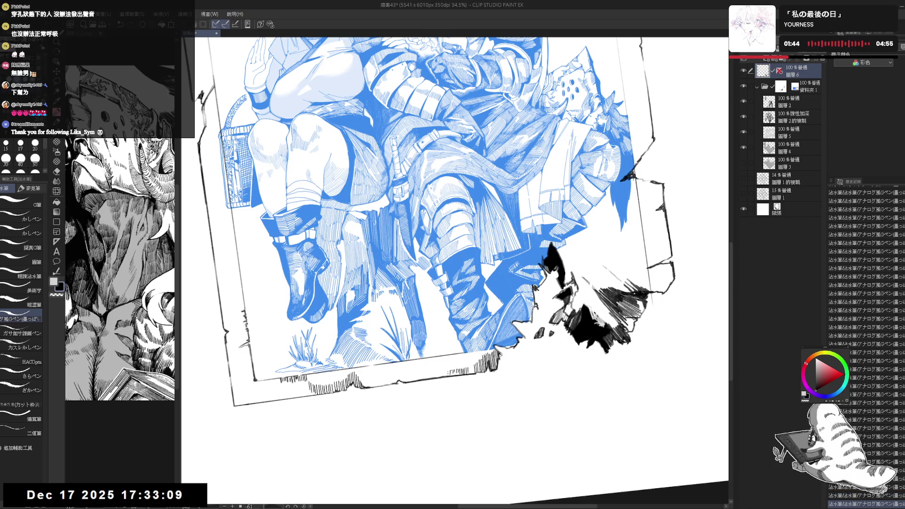
# Step: Fit the illustration to the window, then pan to centre the figures and tilt slightly clockwise
pyautogui.hotkey('ctrl', '0')
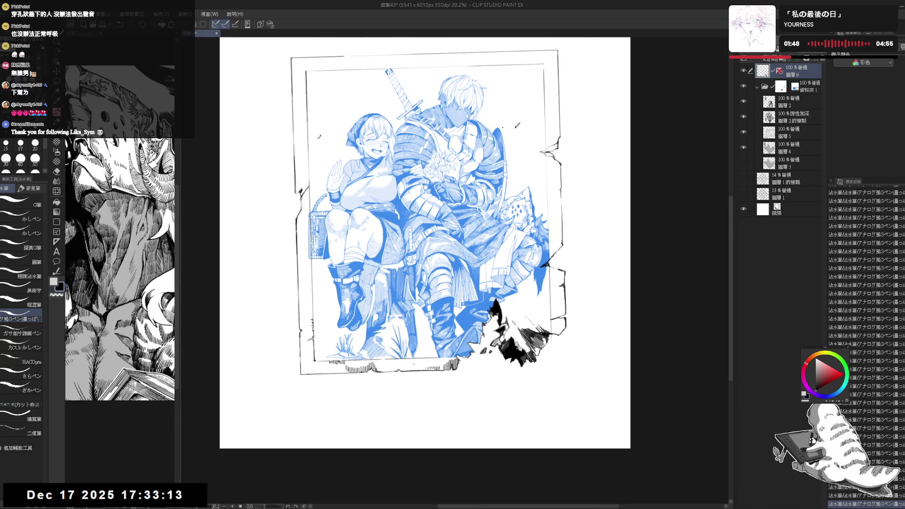
pyautogui.moveTo(461, 332); pyautogui.dragTo(464, 338)
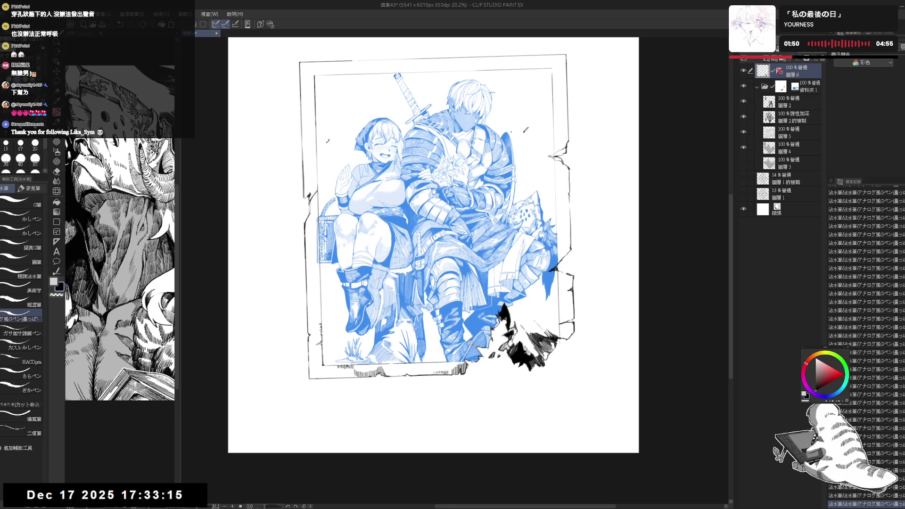
pyautogui.scroll(2, 479, 361)
pyautogui.scroll(-1, 490, 366)
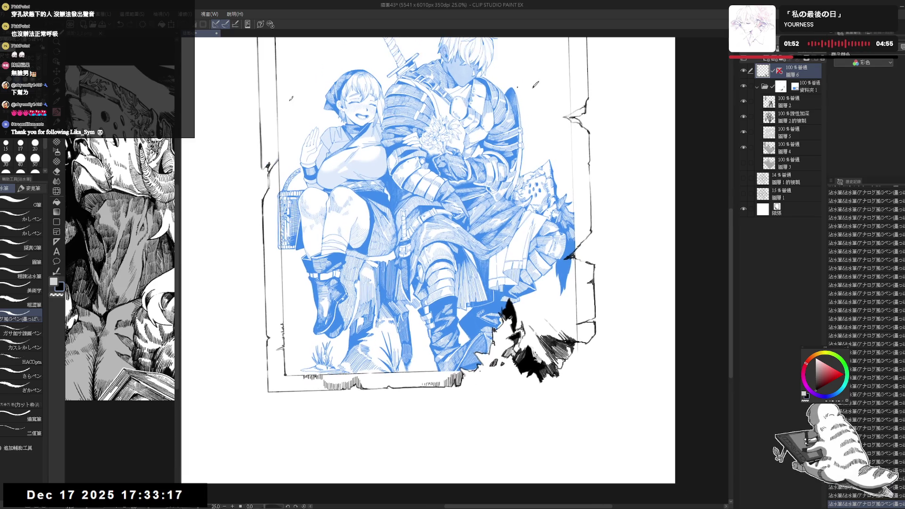
pyautogui.moveTo(434, 363); pyautogui.dragTo(405, 364)
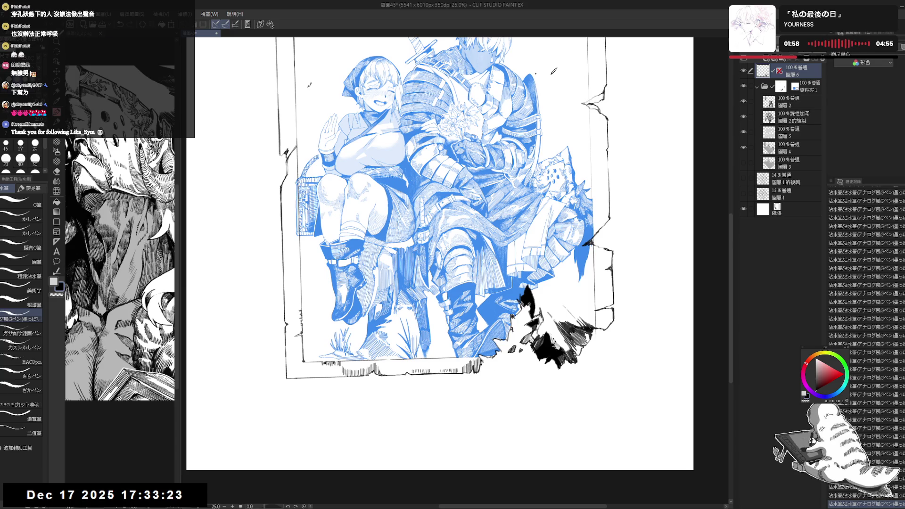
pyautogui.moveTo(495, 263); pyautogui.dragTo(495, 270)
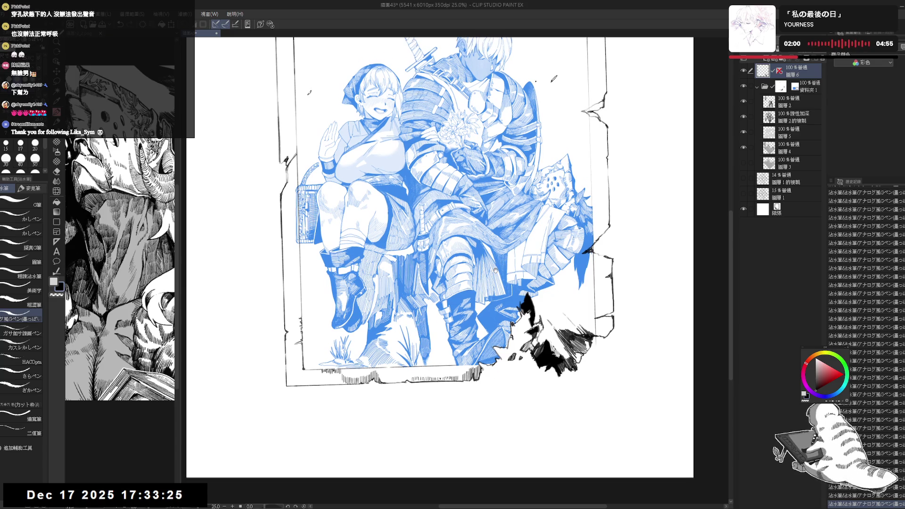
pyautogui.moveTo(529, 365)
pyautogui.mouseDown()
pyautogui.moveTo(510, 377)
pyautogui.moveTo(488, 375)
pyautogui.mouseUp()
# Step: Rotate the canvas with the Rotate tool while toggling eraser and pencil, then reset it upright
pyautogui.press('e')
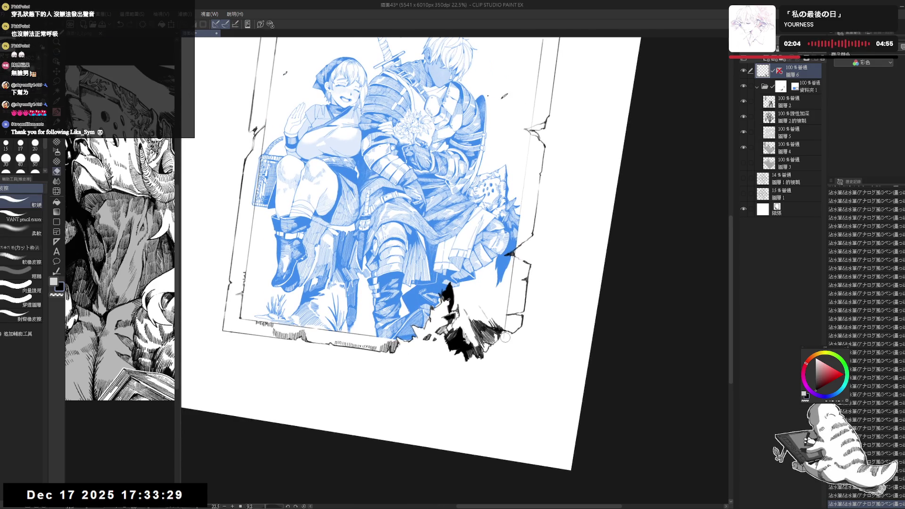
pyautogui.press('r')
pyautogui.moveTo(504, 336)
pyautogui.mouseDown()
pyautogui.moveTo(541, 400)
pyautogui.moveTo(579, 292)
pyautogui.moveTo(587, 219)
pyautogui.mouseUp()
pyautogui.press('e')
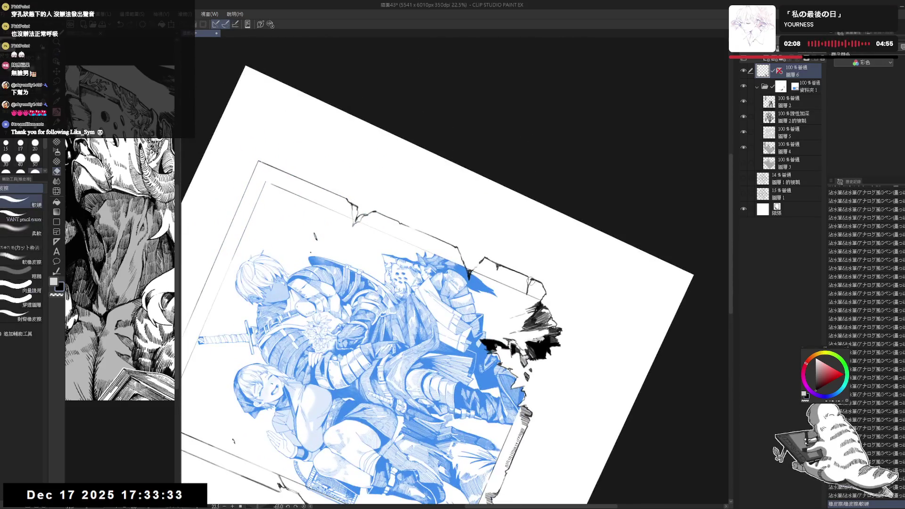
pyautogui.press('p')
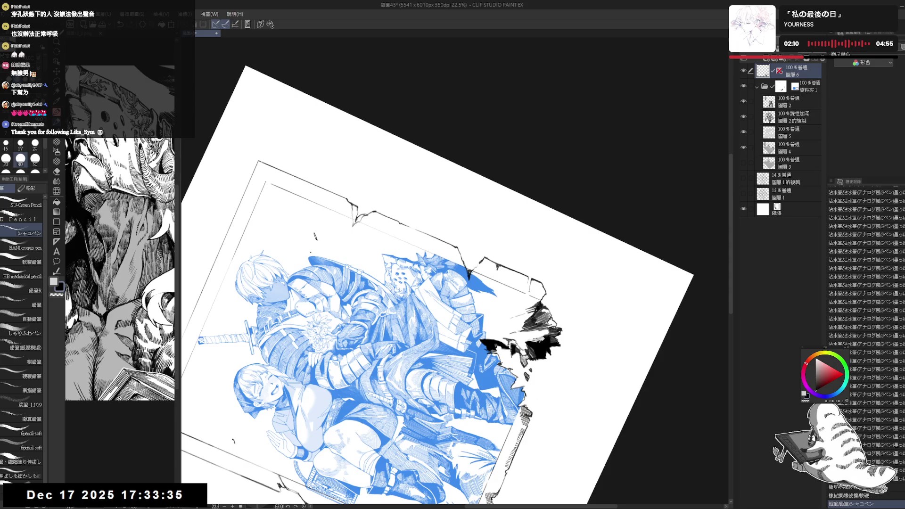
pyautogui.press('e')
pyautogui.press('p')
pyautogui.press('e')
pyautogui.press('p')
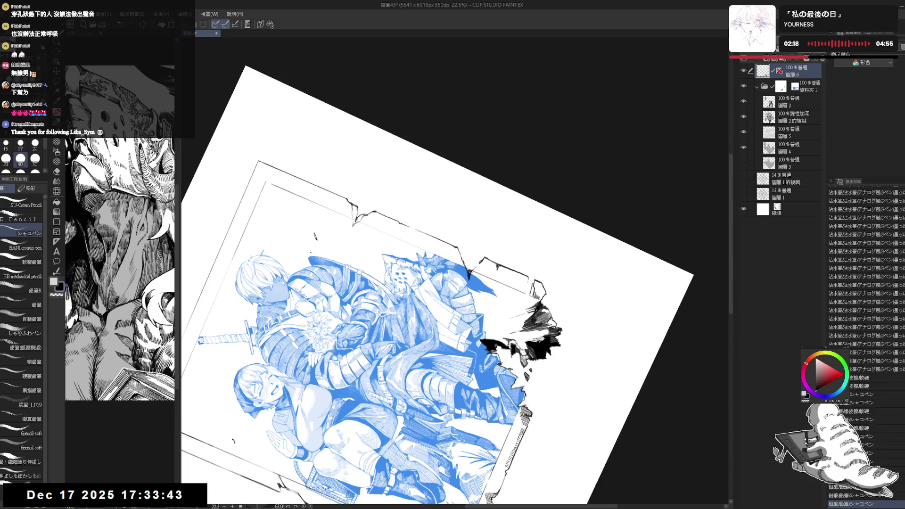
pyautogui.press('e')
pyautogui.hotkey('ctrl', '@')
pyautogui.press('p')
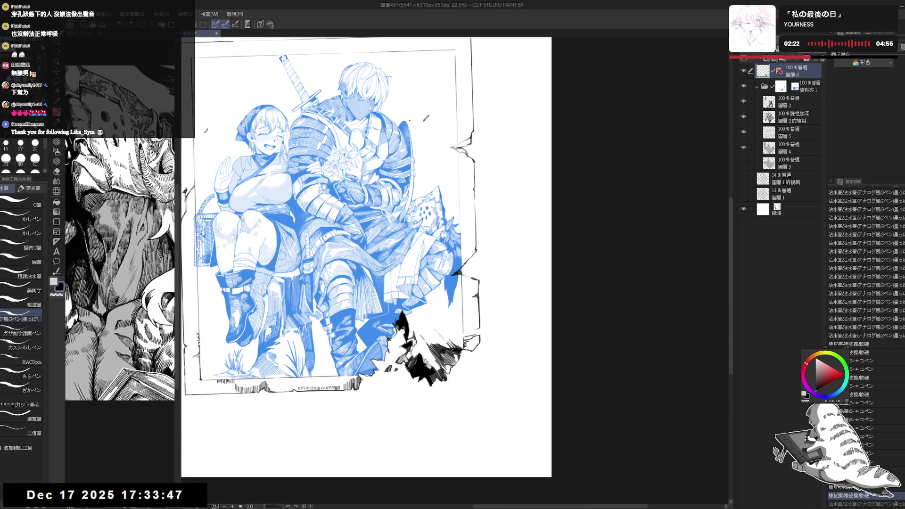
# Step: Tilt the view about 12° clockwise and ink short hatch ticks along the frame's broken edge
pyautogui.moveTo(340, 254); pyautogui.dragTo(358, 220)
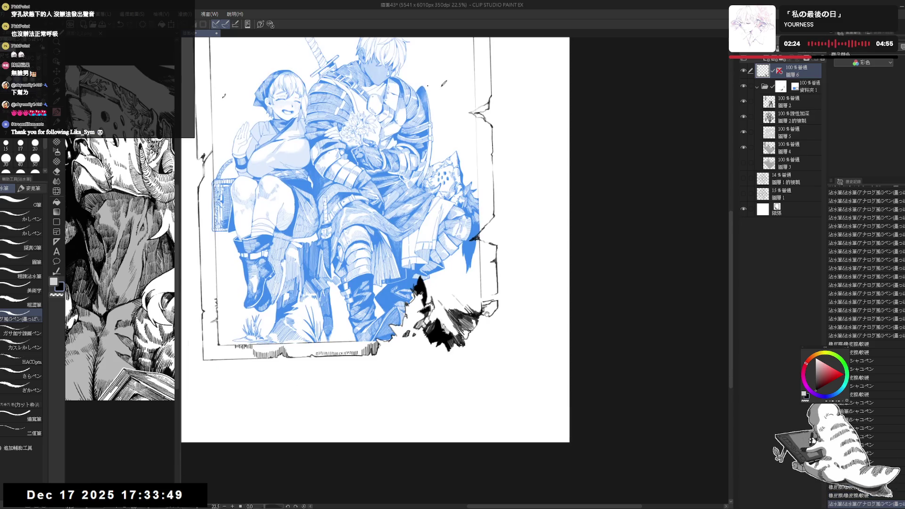
pyautogui.scroll(-1, 376, 240)
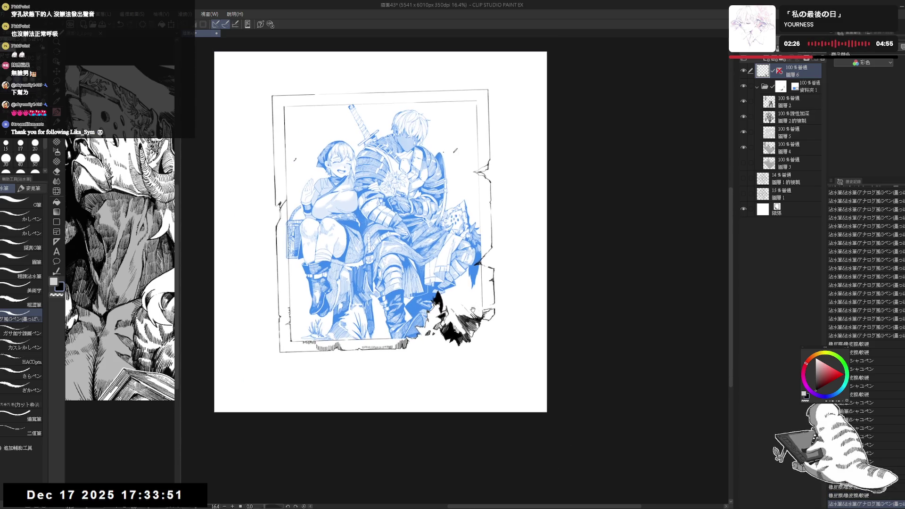
pyautogui.moveTo(473, 309); pyautogui.dragTo(459, 311)
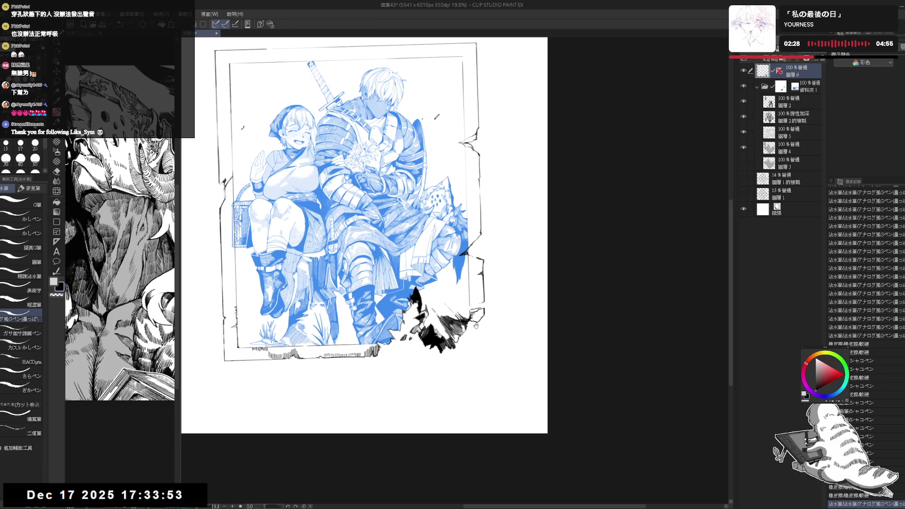
pyautogui.scroll(1, 404, 313)
pyautogui.hotkey('shift', 'space')
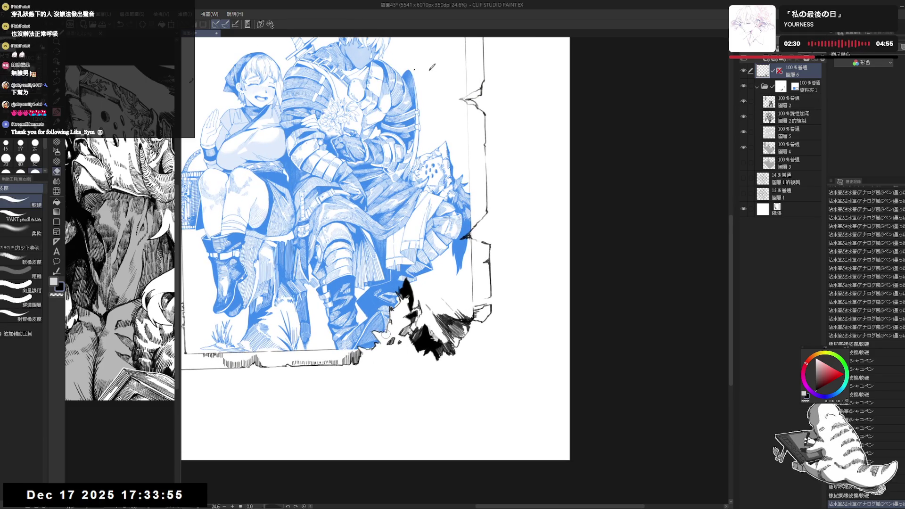
pyautogui.moveTo(496, 403)
pyautogui.mouseDown()
pyautogui.moveTo(466, 409)
pyautogui.moveTo(589, 301)
pyautogui.mouseUp()
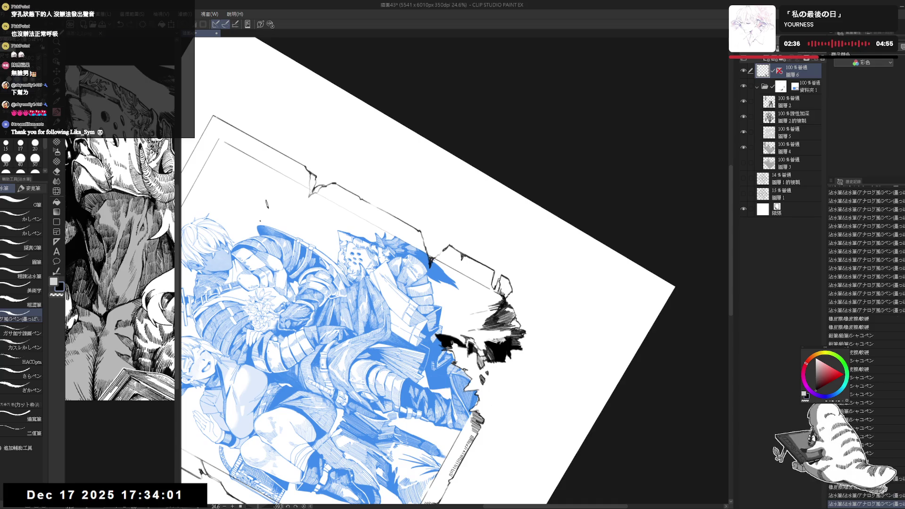
pyautogui.hotkey('shift', 'space')
pyautogui.moveTo(589, 301)
pyautogui.mouseDown()
pyautogui.moveTo(590, 247)
pyautogui.moveTo(589, 281)
pyautogui.mouseUp()
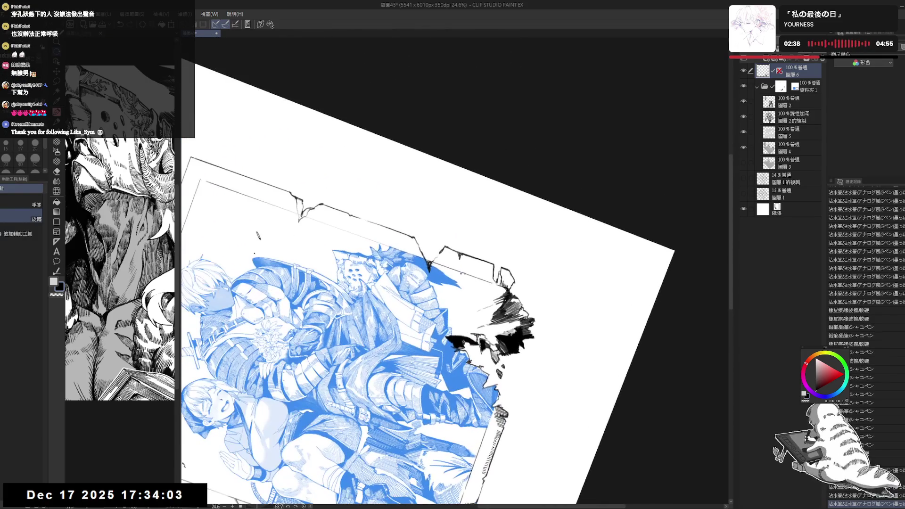
pyautogui.moveTo(469, 266); pyautogui.dragTo(474, 274)
pyautogui.moveTo(476, 268); pyautogui.dragTo(479, 276)
pyautogui.moveTo(481, 269)
pyautogui.mouseDown()
pyautogui.moveTo(500, 292)
pyautogui.moveTo(449, 280)
pyautogui.moveTo(645, 164)
pyautogui.mouseUp()
# Step: Erase stray ink bits and small marks near the broken rubble edge
pyautogui.hotkey('ctrl', '@')
pyautogui.scroll(2, 471, 285)
pyautogui.press('e')
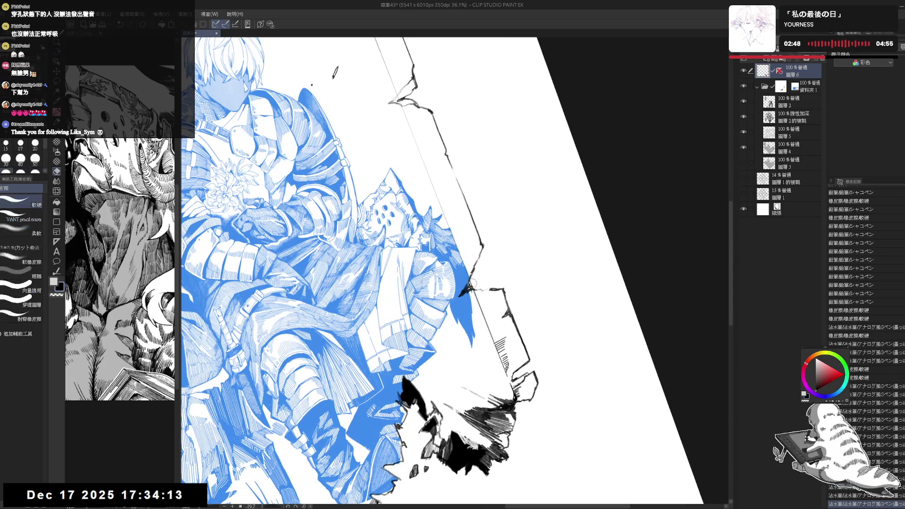
pyautogui.moveTo(469, 286); pyautogui.dragTo(474, 291)
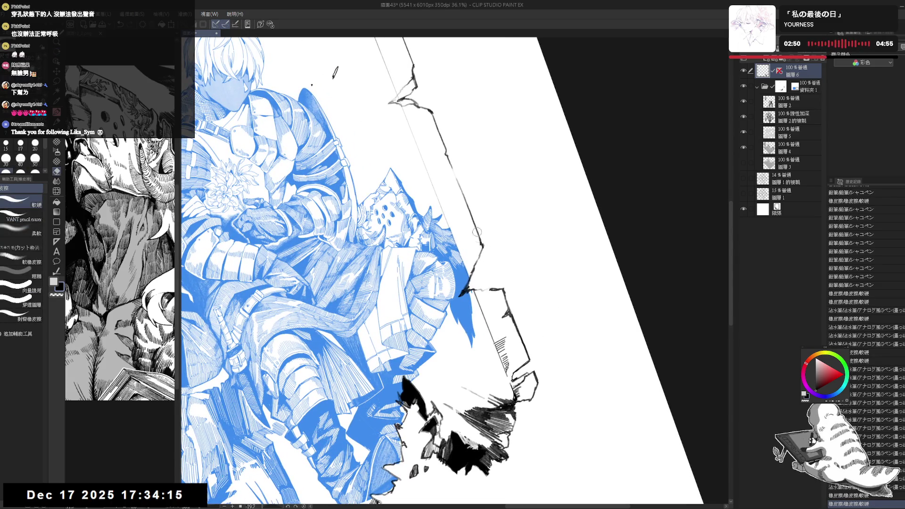
pyautogui.moveTo(482, 250); pyautogui.dragTo(479, 259)
pyautogui.press('p')
pyautogui.press('p')
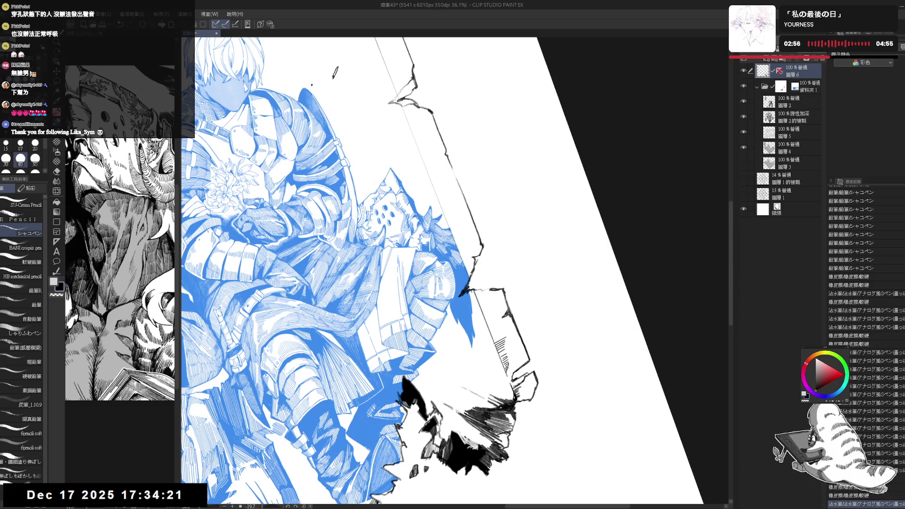
pyautogui.press('e')
pyautogui.moveTo(488, 289)
pyautogui.mouseDown()
pyautogui.moveTo(466, 291)
pyautogui.moveTo(494, 295)
pyautogui.mouseUp()
pyautogui.press('p')
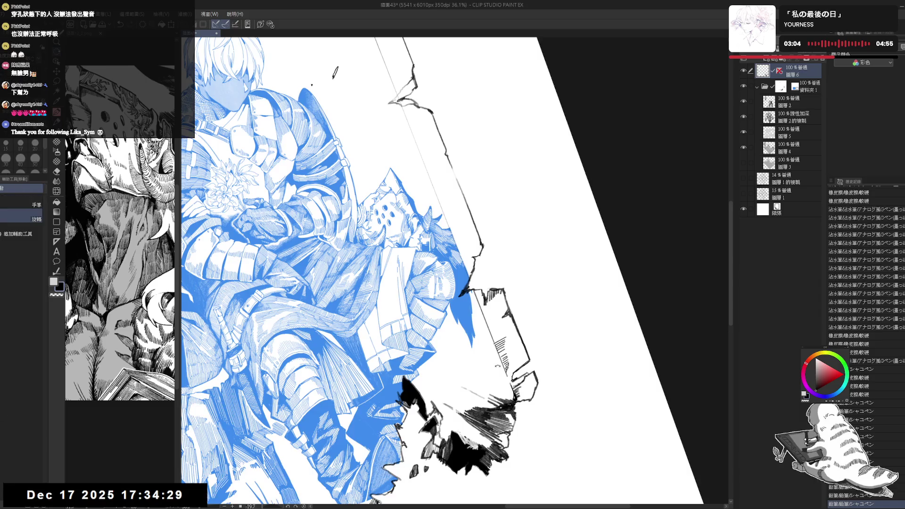
# Step: Add small hatching strokes on the rubble, undoing and then redoing the recent strokes
pyautogui.moveTo(336, 72); pyautogui.dragTo(505, 45)
pyautogui.moveTo(478, 263); pyautogui.dragTo(488, 273)
pyautogui.hotkey('ctrl', 'shift', 'r')
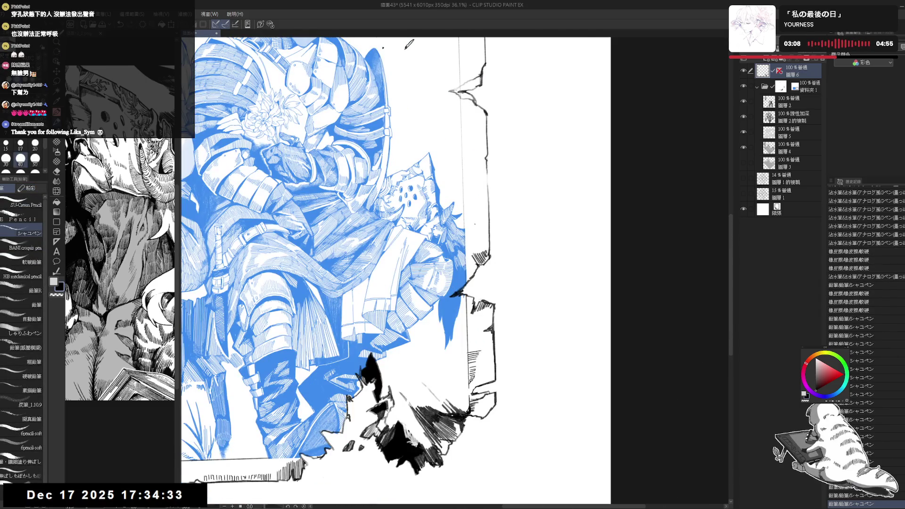
pyautogui.scroll(-3, 408, 44)
pyautogui.scroll(2, 488, 292)
pyautogui.moveTo(451, 374)
pyautogui.mouseDown()
pyautogui.moveTo(486, 339)
pyautogui.moveTo(426, 343)
pyautogui.mouseUp()
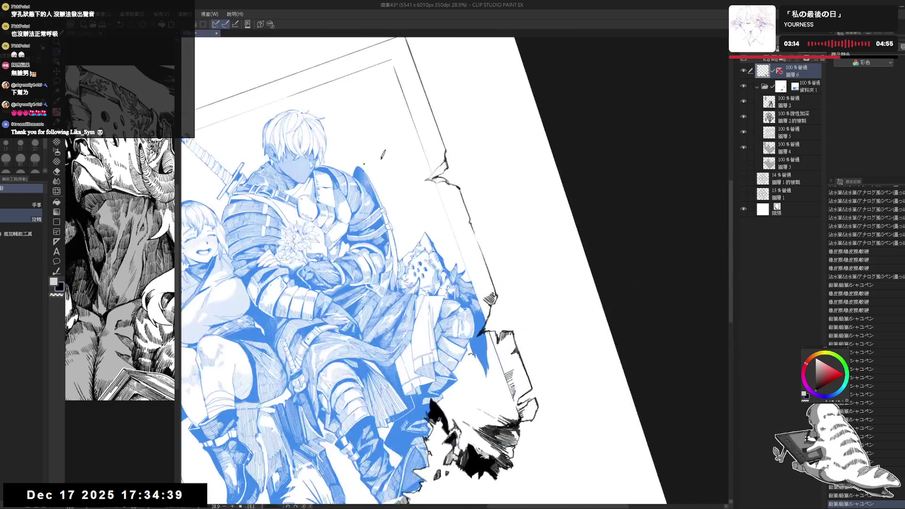
pyautogui.moveTo(383, 155); pyautogui.dragTo(400, 145)
pyautogui.hotkey('ctrl', 'z')
pyautogui.hotkey('ctrl', 'z')
pyautogui.hotkey('ctrl', 'z')
pyautogui.hotkey('ctrl', 'z')
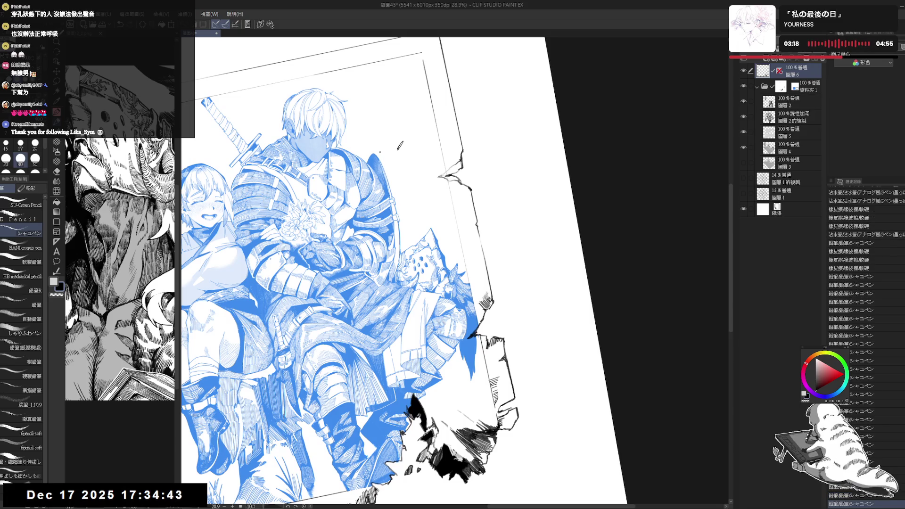
pyautogui.hotkey('ctrl', 'z')
pyautogui.hotkey('ctrl', 'z')
pyautogui.moveTo(400, 145); pyautogui.dragTo(420, 138)
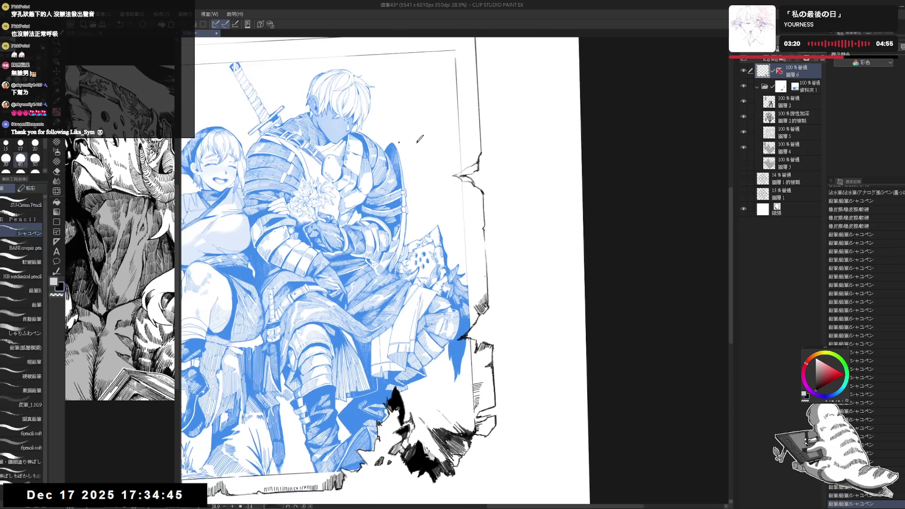
pyautogui.hotkey('ctrl', 'y')
pyautogui.hotkey('ctrl', 'y')
pyautogui.hotkey('ctrl', 'y')
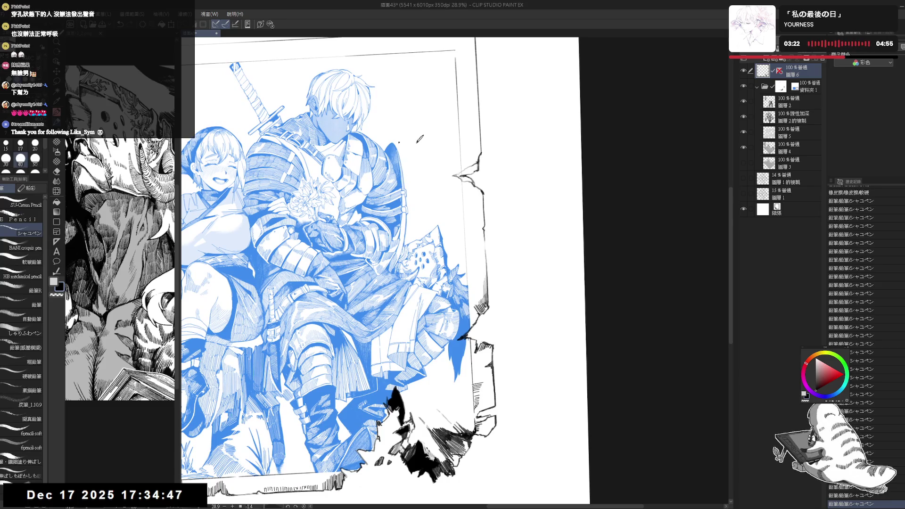
pyautogui.hotkey('ctrl', '@')
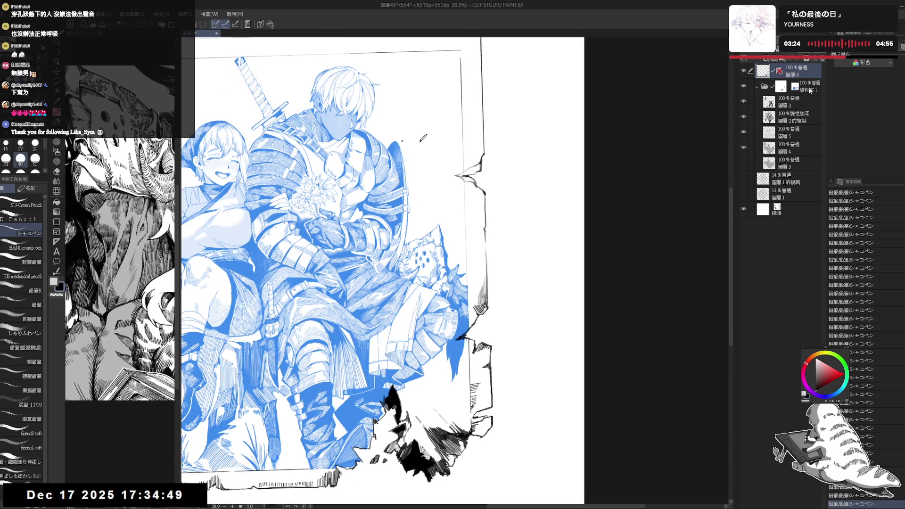
# Step: Select the 資料夾1 folder and turn off Layer Color so the line-art shows black
pyautogui.click(801, 86)
pyautogui.click(901, 47)
pyautogui.moveTo(637, 274)
pyautogui.mouseDown()
pyautogui.moveTo(670, 198)
pyautogui.moveTo(426, 368)
pyautogui.mouseUp()
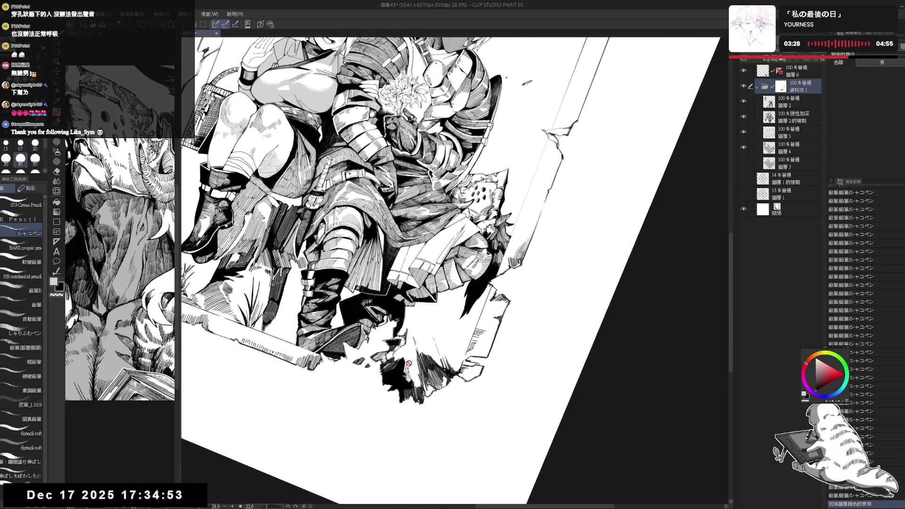
# Step: On 圖層6, hatch the rubble below the knight's boots and erase small stray marks
pyautogui.click(801, 71)
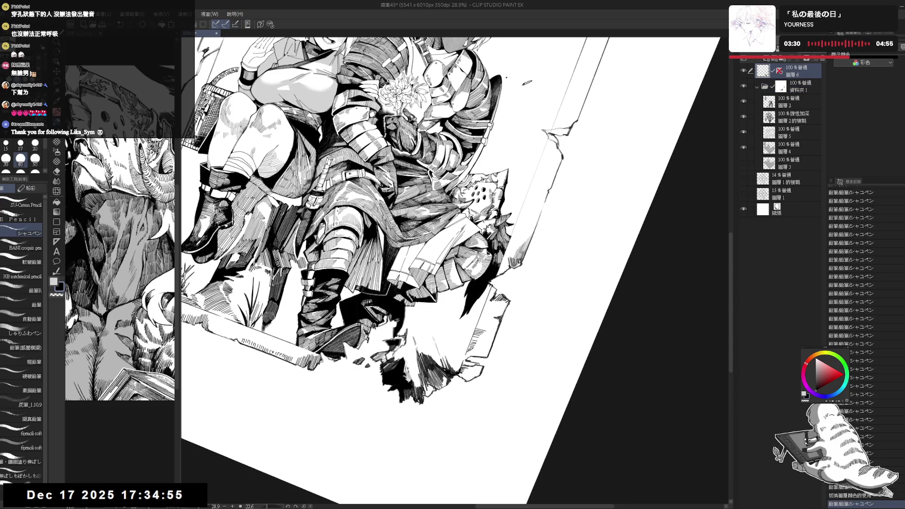
pyautogui.moveTo(401, 345); pyautogui.dragTo(415, 394)
pyautogui.moveTo(413, 347); pyautogui.dragTo(419, 387)
pyautogui.press('e')
pyautogui.moveTo(409, 330); pyautogui.dragTo(423, 377)
# Step: Add a row of vertical hatching strokes across the rubble, then reset rotation and fit the page
pyautogui.moveTo(422, 348); pyautogui.dragTo(424, 382)
pyautogui.moveTo(424, 350); pyautogui.dragTo(426, 384)
pyautogui.moveTo(426, 351); pyautogui.dragTo(427, 384)
pyautogui.moveTo(427, 353); pyautogui.dragTo(430, 387)
pyautogui.moveTo(429, 355); pyautogui.dragTo(432, 388)
pyautogui.moveTo(432, 357); pyautogui.dragTo(434, 391)
pyautogui.moveTo(433, 359); pyautogui.dragTo(435, 392)
pyautogui.moveTo(435, 361); pyautogui.dragTo(437, 394)
pyautogui.moveTo(437, 363); pyautogui.dragTo(440, 396)
pyautogui.hotkey('ctrl', '@')
pyautogui.hotkey('ctrl', '0')
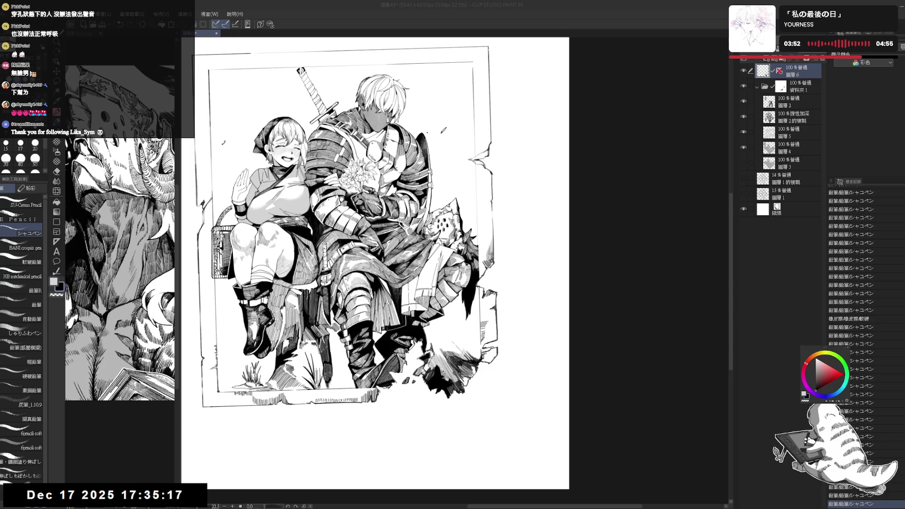
# Step: Erase the small stray marks and spots around the rubble, alternating eraser and pencil
pyautogui.press('e')
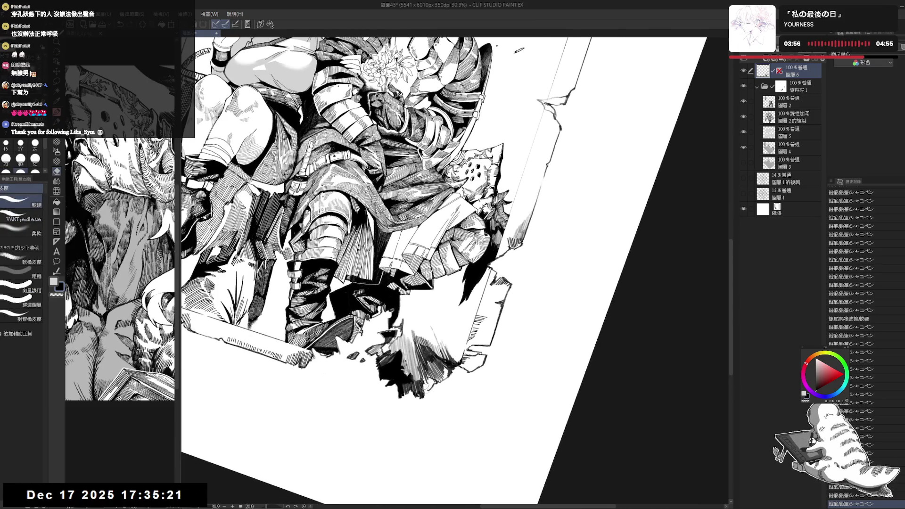
pyautogui.moveTo(426, 387)
pyautogui.mouseDown()
pyautogui.moveTo(436, 385)
pyautogui.moveTo(425, 401)
pyautogui.mouseUp()
pyautogui.press('p')
pyautogui.press('e')
pyautogui.press('p')
pyautogui.press('e')
pyautogui.press('p')
pyautogui.press('e')
pyautogui.press('p')
pyautogui.press('e')
pyautogui.press('p')
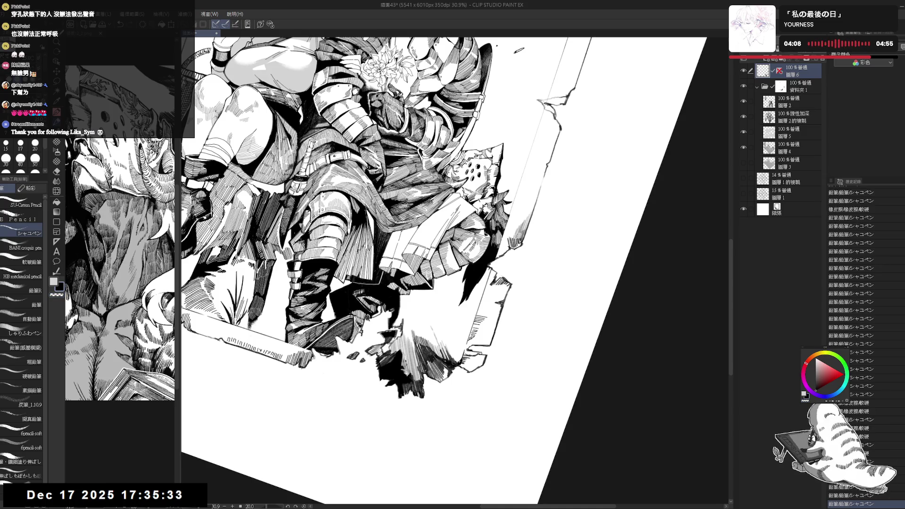
# Step: Add small pencil hatching to the rubble, then zoom in on the figures' lower half
pyautogui.moveTo(519, 235); pyautogui.dragTo(509, 264)
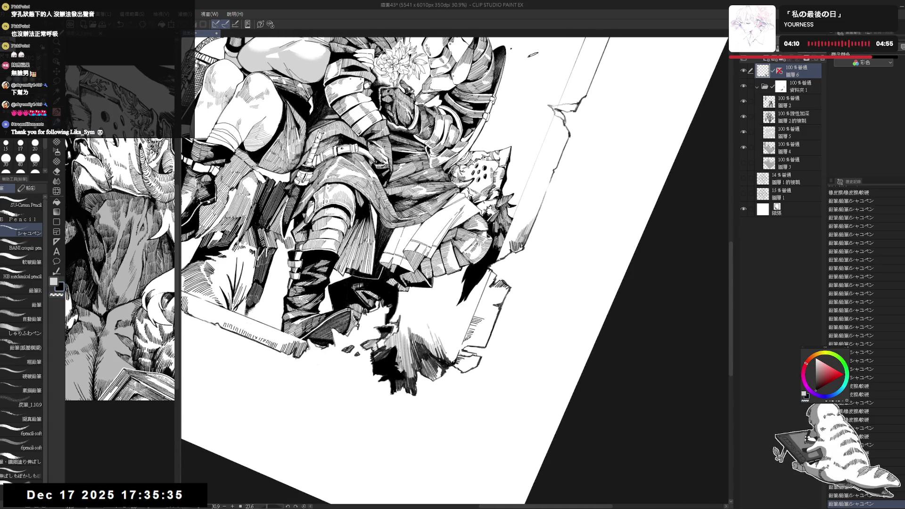
pyautogui.moveTo(444, 342); pyautogui.dragTo(447, 353)
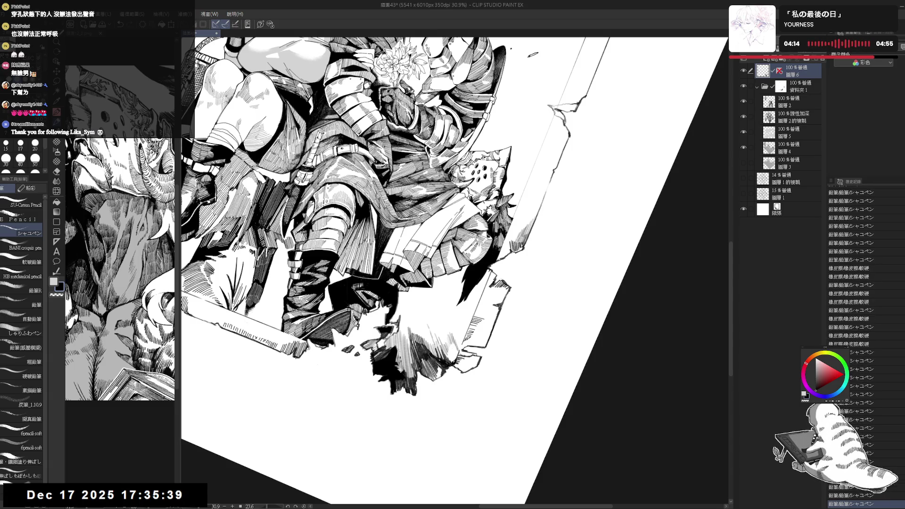
pyautogui.moveTo(448, 342); pyautogui.dragTo(461, 359)
pyautogui.hotkey('ctrl', '0')
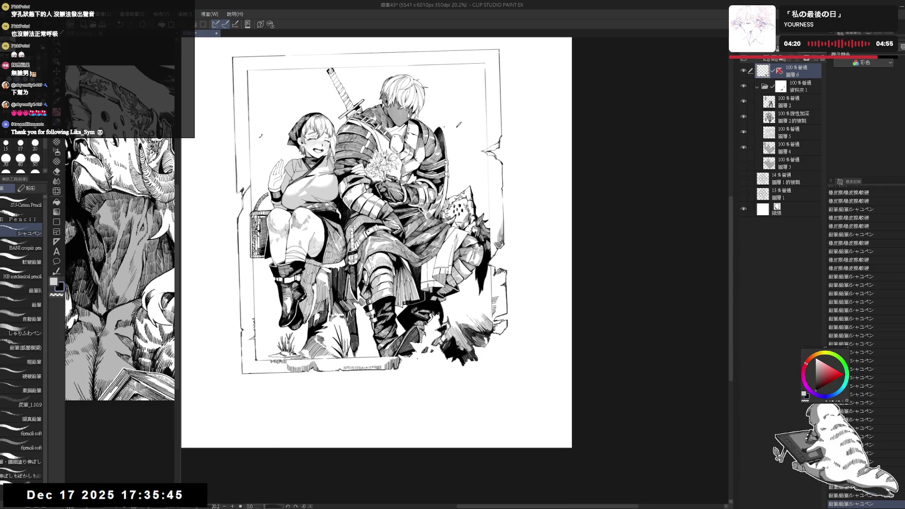
pyautogui.press('^')
pyautogui.press('^')
pyautogui.hotkey('ctrl', '+')
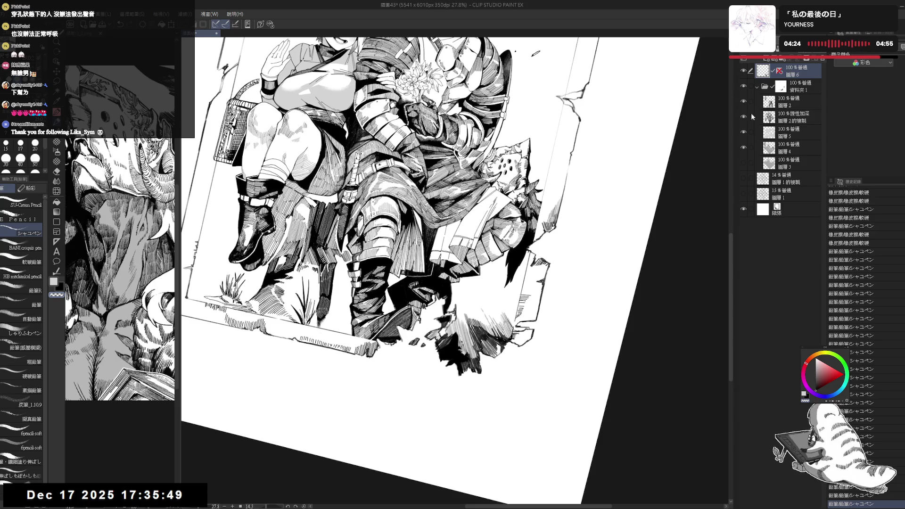
# Step: Switch from folder 資料夾1 back to layer 圖層6 and set the canvas view upright
pyautogui.click(781, 93)
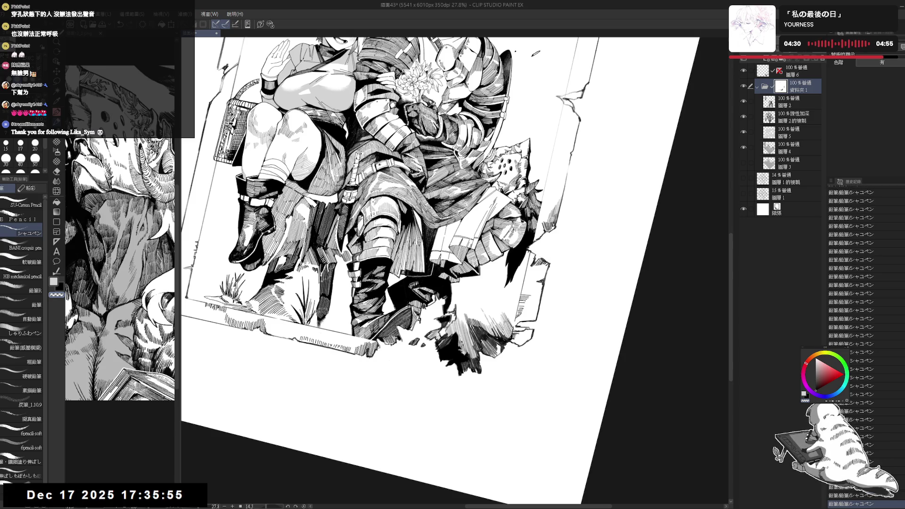
pyautogui.click(775, 72)
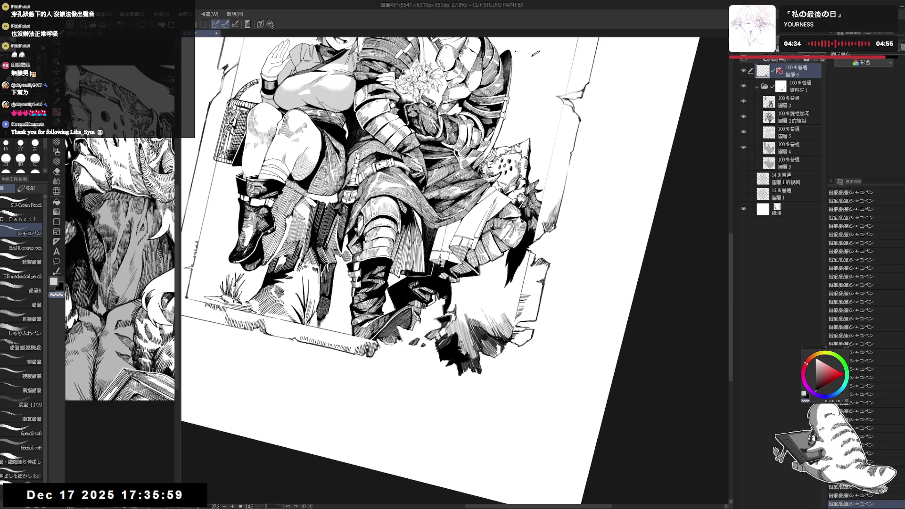
pyautogui.press('e')
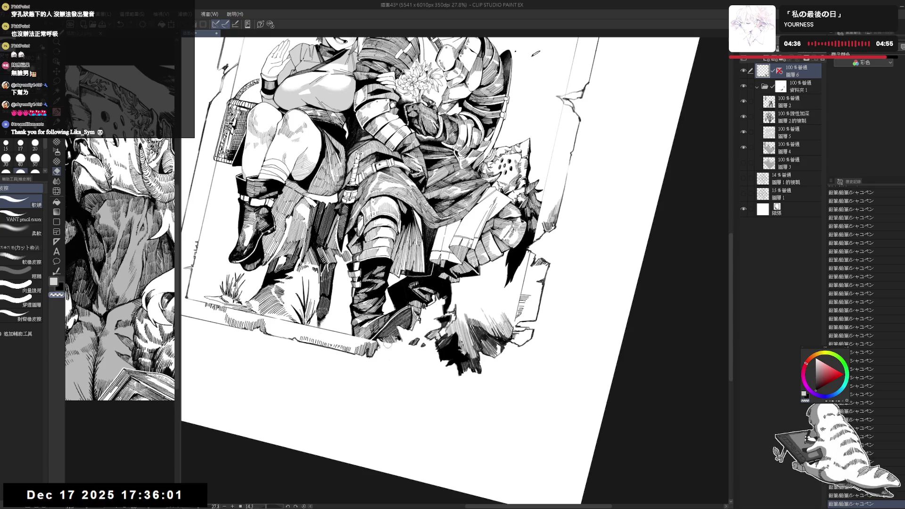
pyautogui.press('p')
pyautogui.press('@')
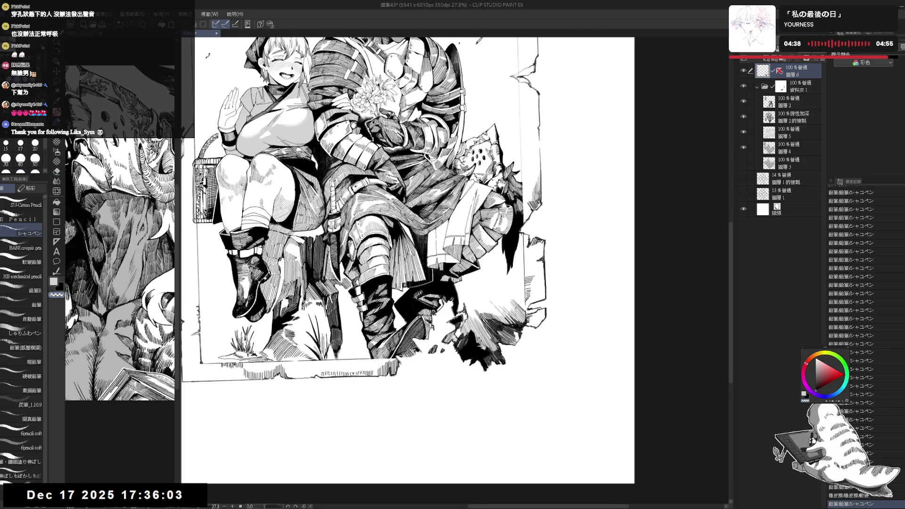
# Step: Toggle between layer 圖層6 and folder 資料夾1, ending on 資料夾1 with the whole page visible
pyautogui.click(783, 89)
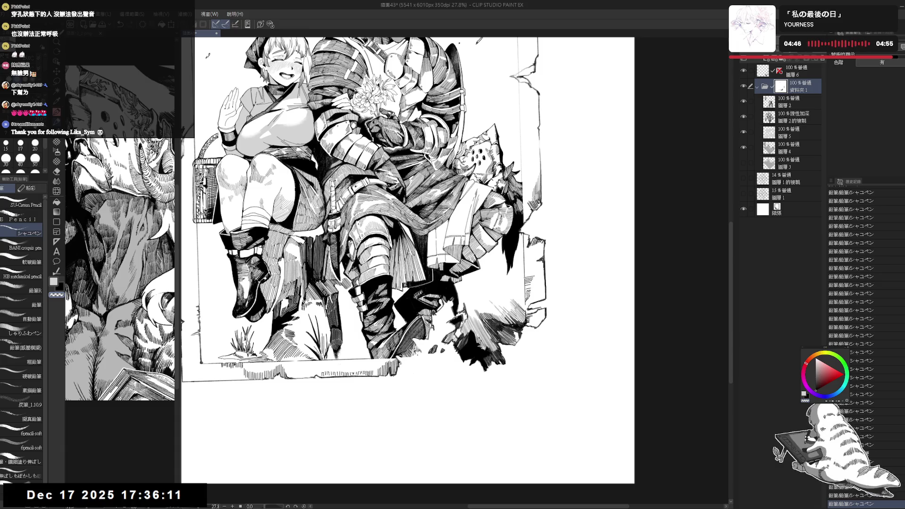
pyautogui.click(769, 75)
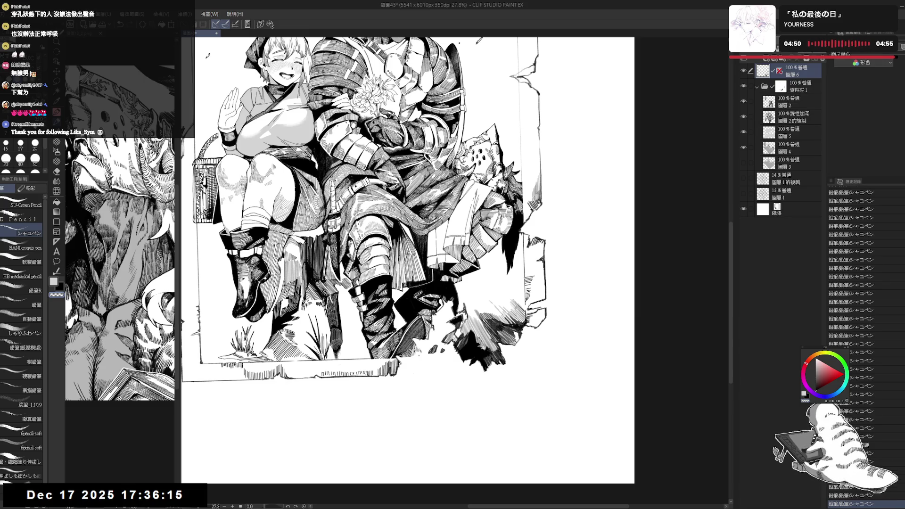
pyautogui.press('e')
pyautogui.click(796, 86)
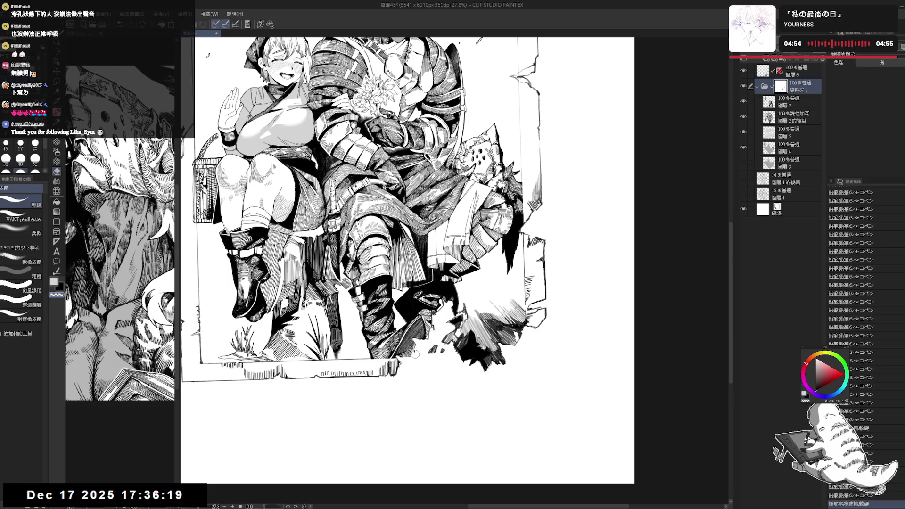
pyautogui.press('p')
pyautogui.click(796, 70)
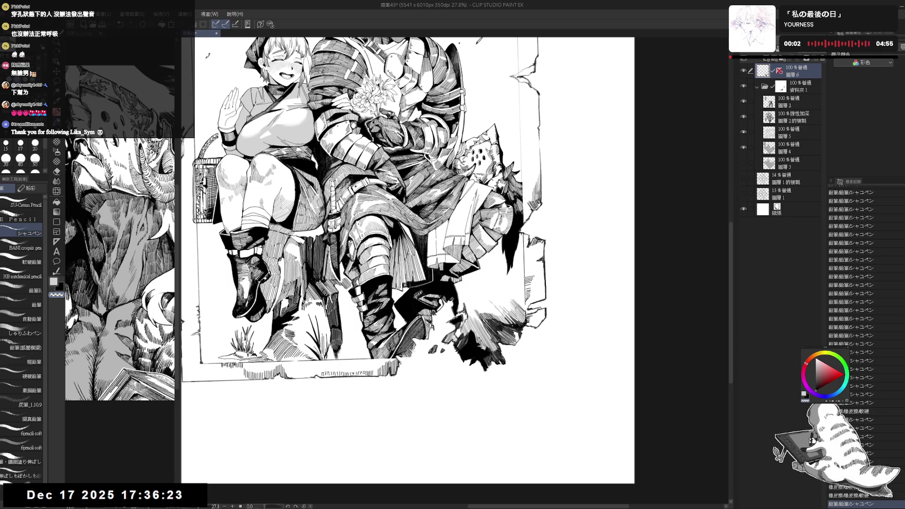
pyautogui.click(771, 90)
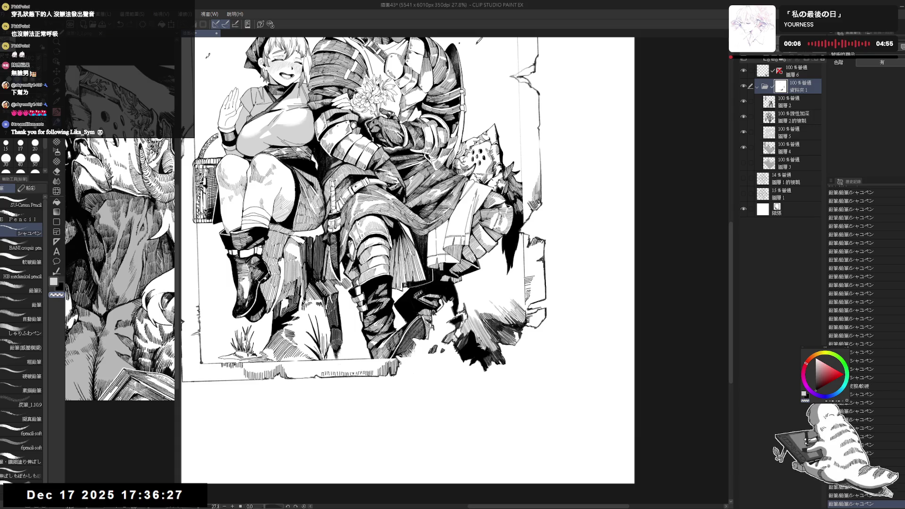
pyautogui.hotkey('ctrl', '-')
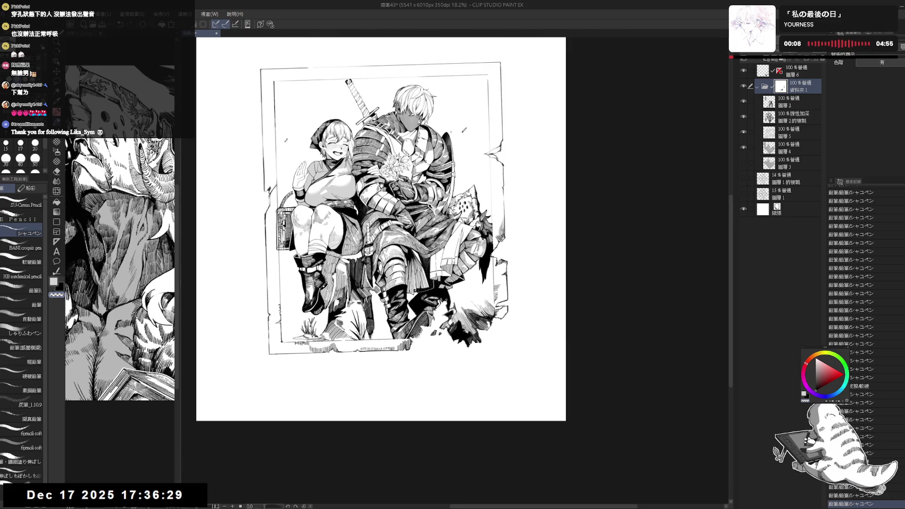
# Step: Tilt and straighten the canvas view, then add a small G-pen ink stroke
pyautogui.scroll(2, 465, 291)
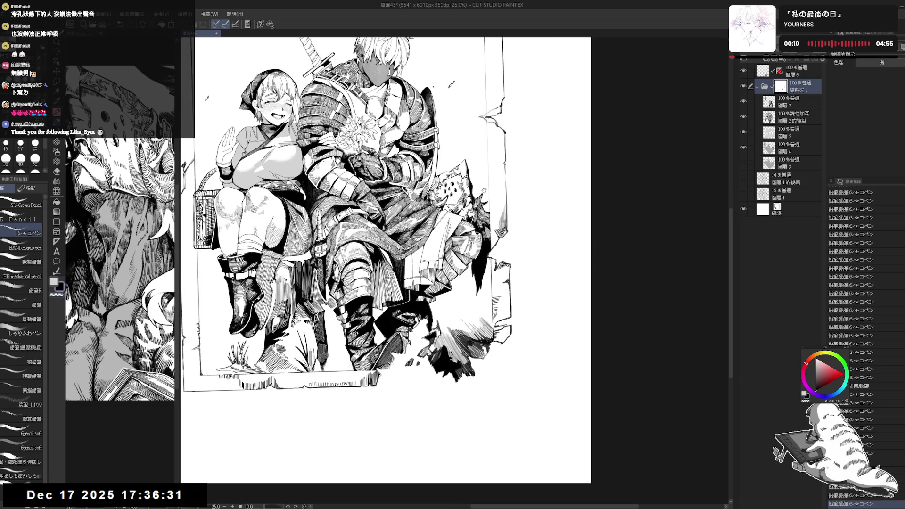
pyautogui.press('p')
pyautogui.moveTo(484, 190); pyautogui.dragTo(509, 222)
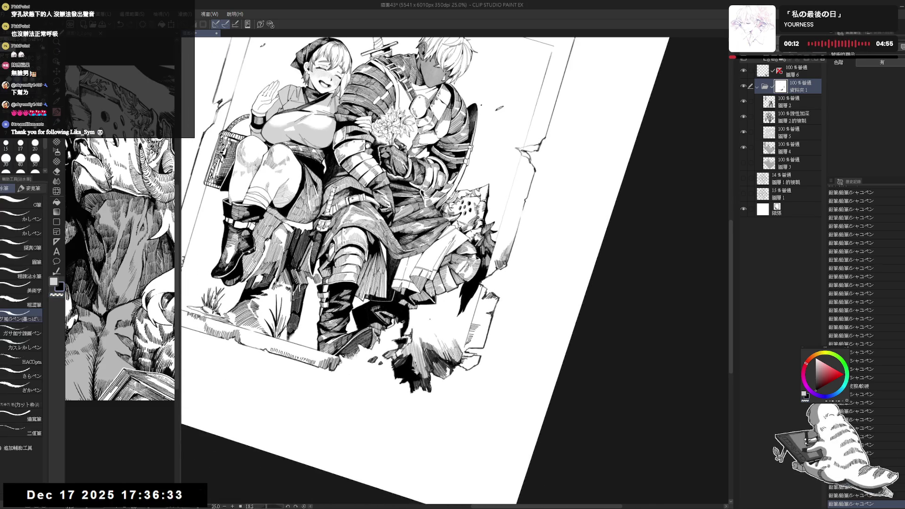
pyautogui.hotkey('ctrl', '0')
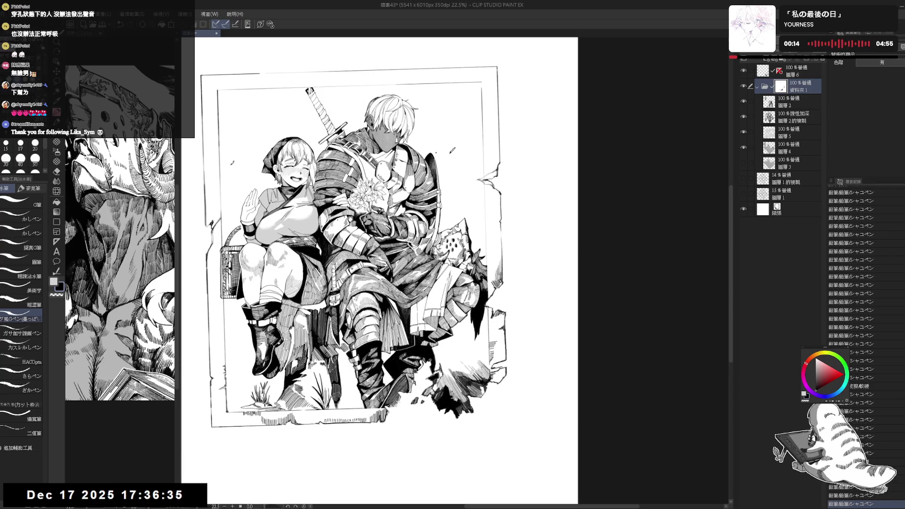
pyautogui.moveTo(377, 236); pyautogui.dragTo(374, 218)
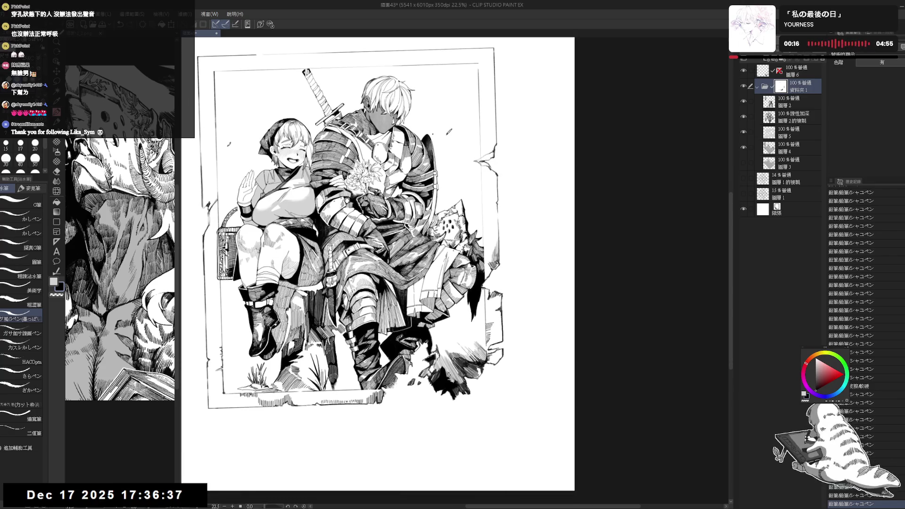
pyautogui.press('r')
pyautogui.moveTo(471, 189); pyautogui.dragTo(485, 212)
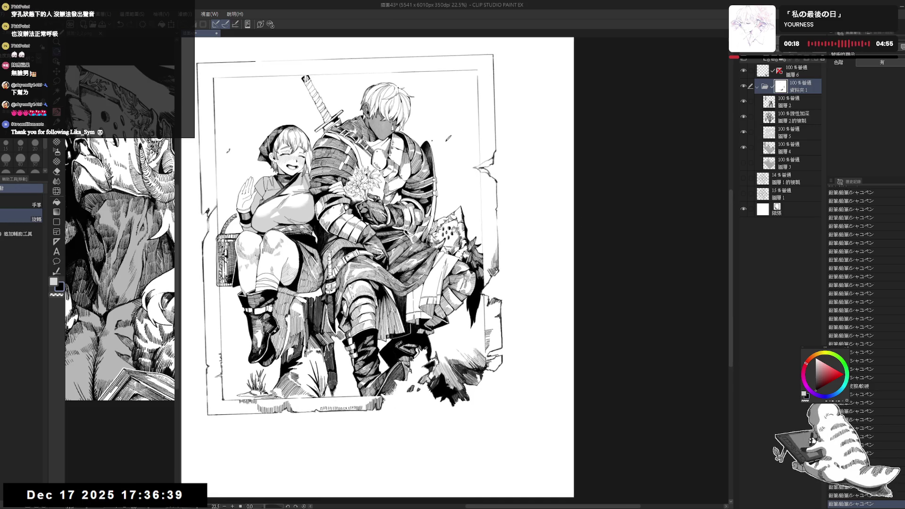
pyautogui.hotkey('ctrl', '0')
pyautogui.press('p')
pyautogui.scroll(2, 479, 143)
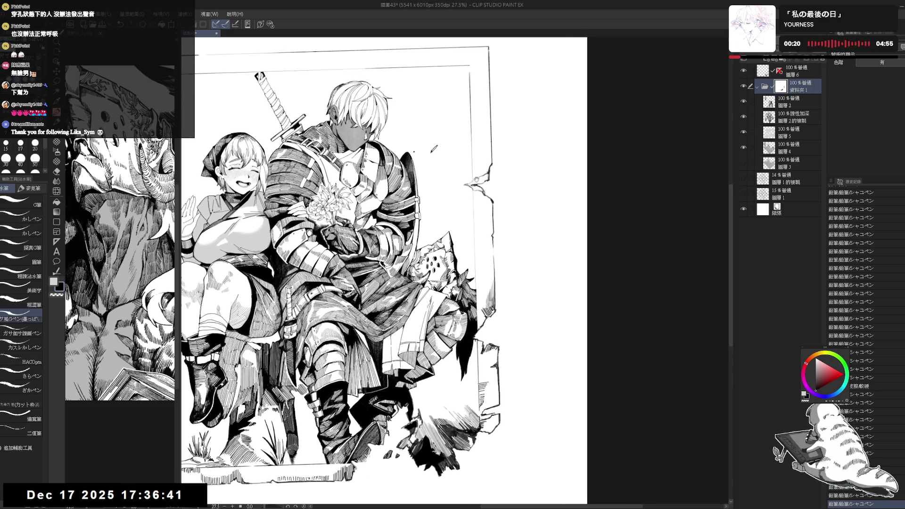
pyautogui.click(469, 176)
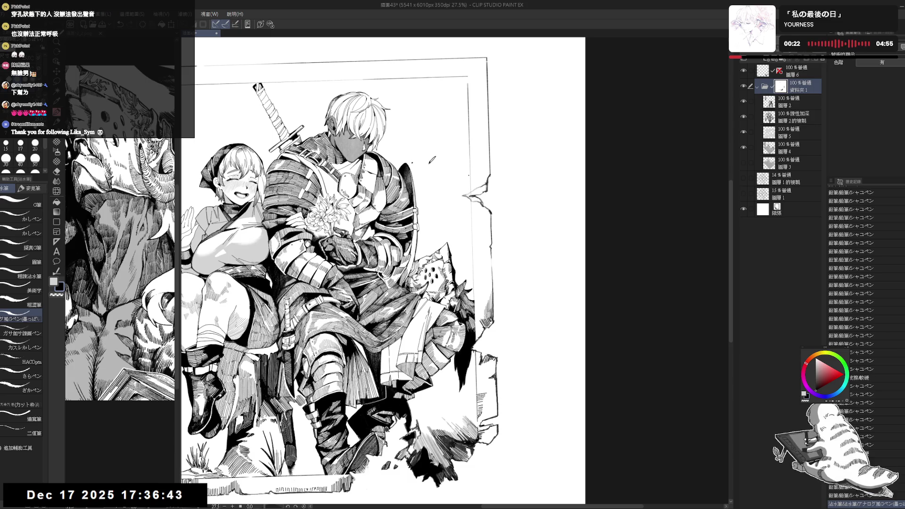
# Step: Select layer 圖層 6 and set the mechanical pencil to brush size 20
pyautogui.click(762, 73)
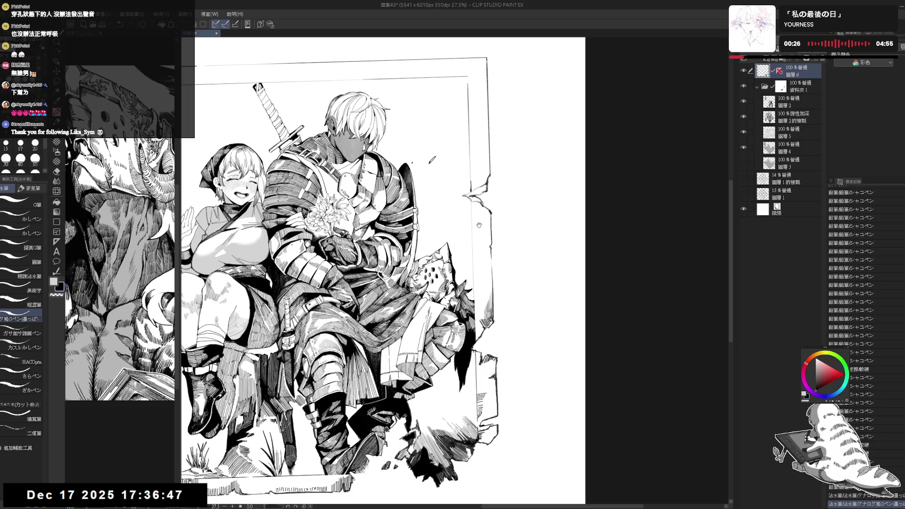
pyautogui.scroll(-1, 339, 269)
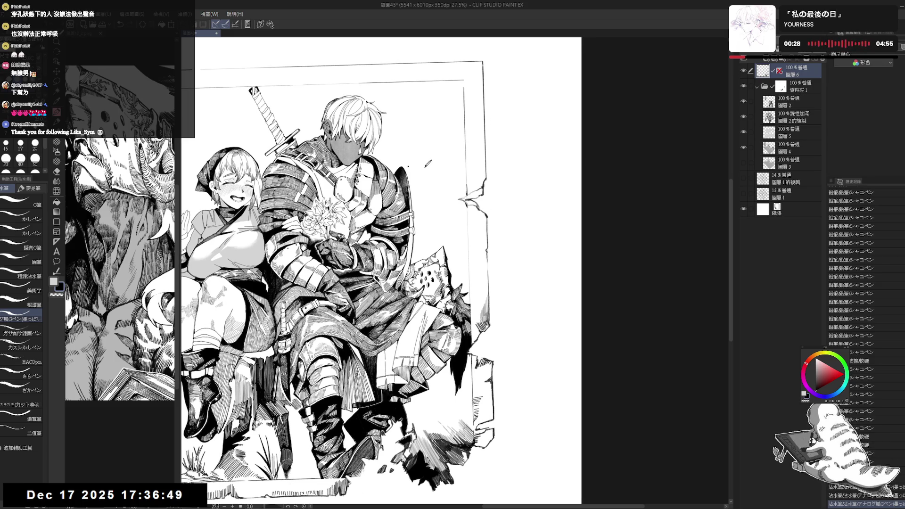
pyautogui.press('p')
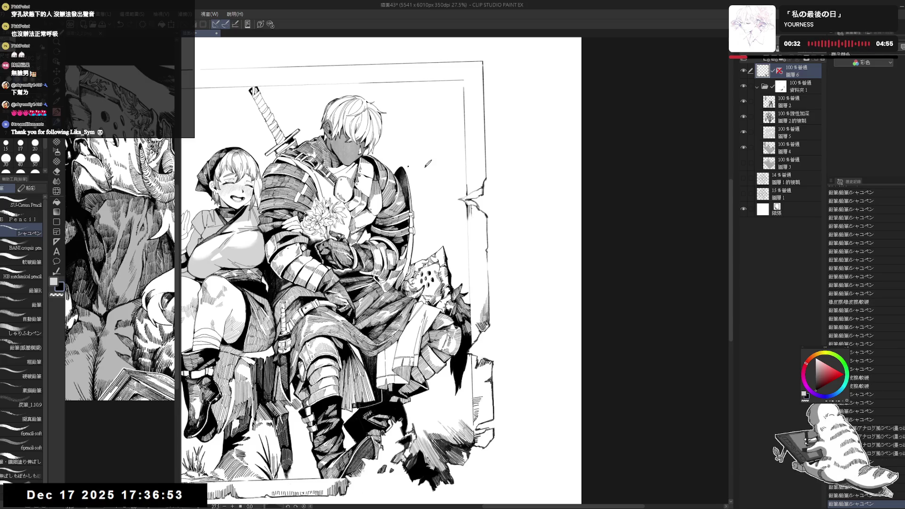
pyautogui.click(35, 144)
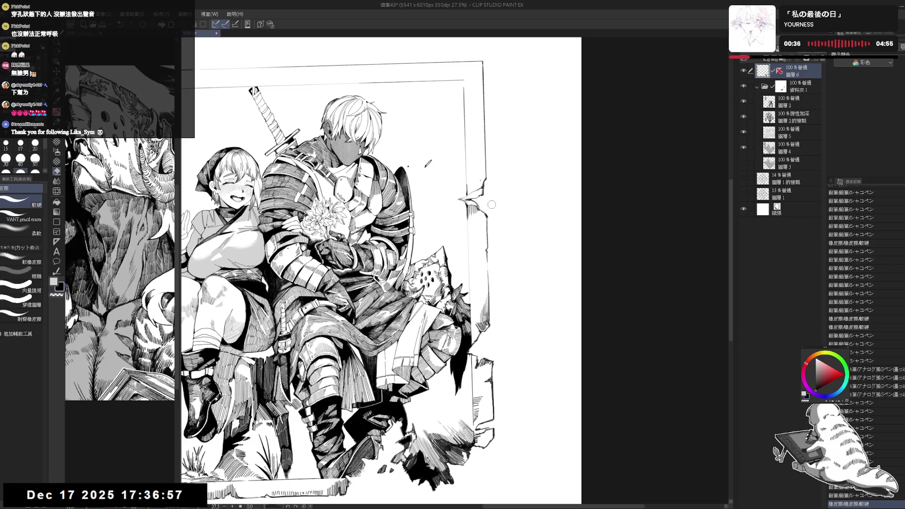
# Step: Erase a stray mark and sketch rough pencil strokes along the frame's right edge
pyautogui.moveTo(330, 236); pyautogui.dragTo(329, 241)
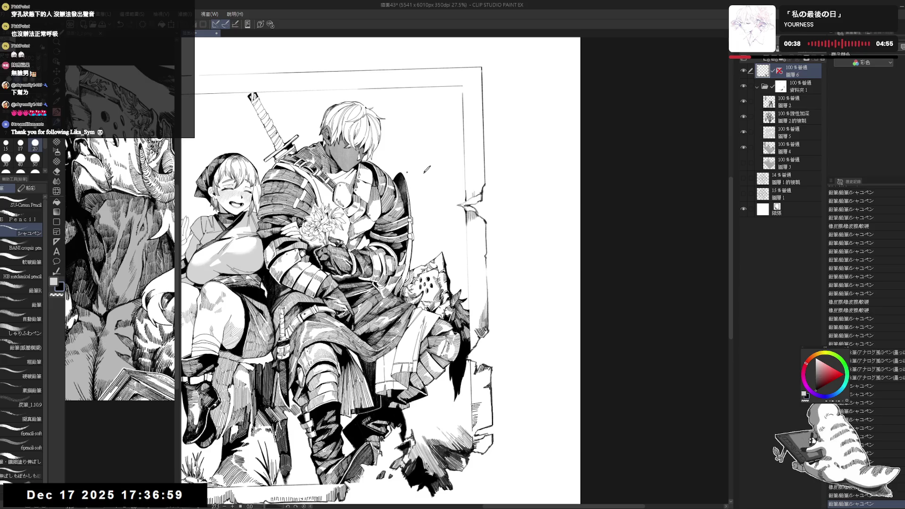
pyautogui.moveTo(478, 183); pyautogui.dragTo(479, 255)
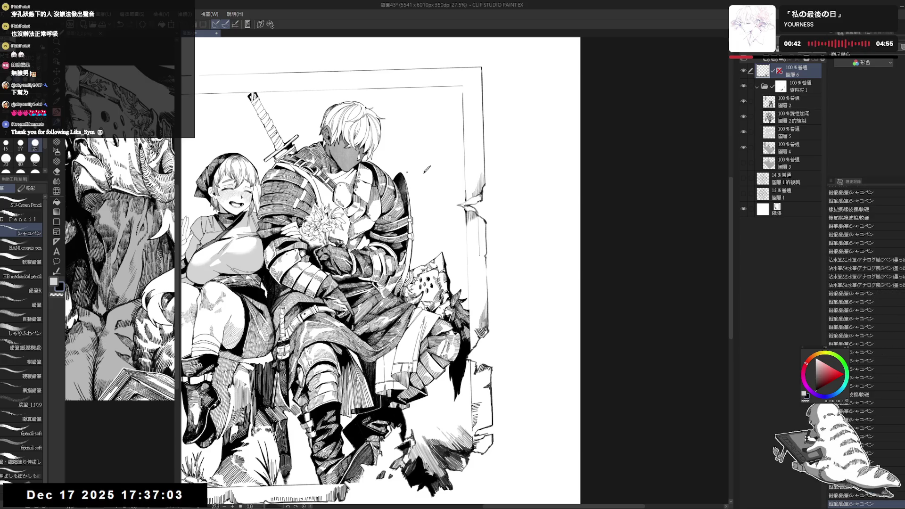
pyautogui.moveTo(479, 219)
pyautogui.mouseDown()
pyautogui.moveTo(483, 311)
pyautogui.moveTo(482, 242)
pyautogui.moveTo(484, 293)
pyautogui.mouseUp()
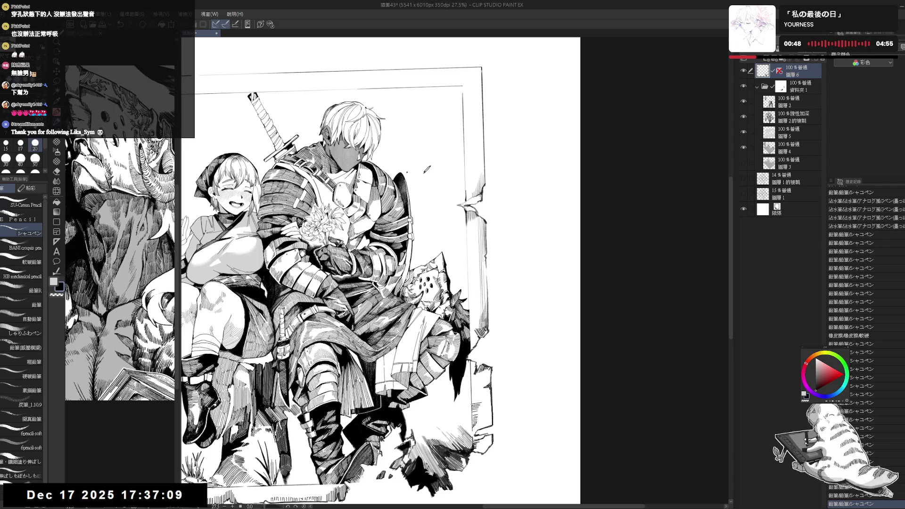
pyautogui.scroll(-2, 339, 283)
pyautogui.moveTo(438, 236); pyautogui.dragTo(428, 252)
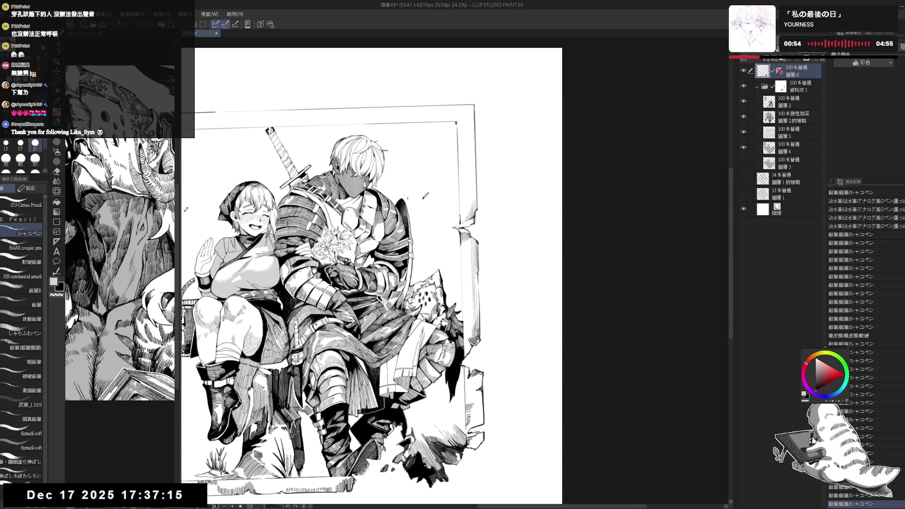
pyautogui.moveTo(428, 252); pyautogui.dragTo(424, 257)
# Step: Erase small stray marks near the frame's right edge and lower area
pyautogui.moveTo(451, 173); pyautogui.dragTo(459, 184)
pyautogui.moveTo(377, 282); pyautogui.dragTo(396, 196)
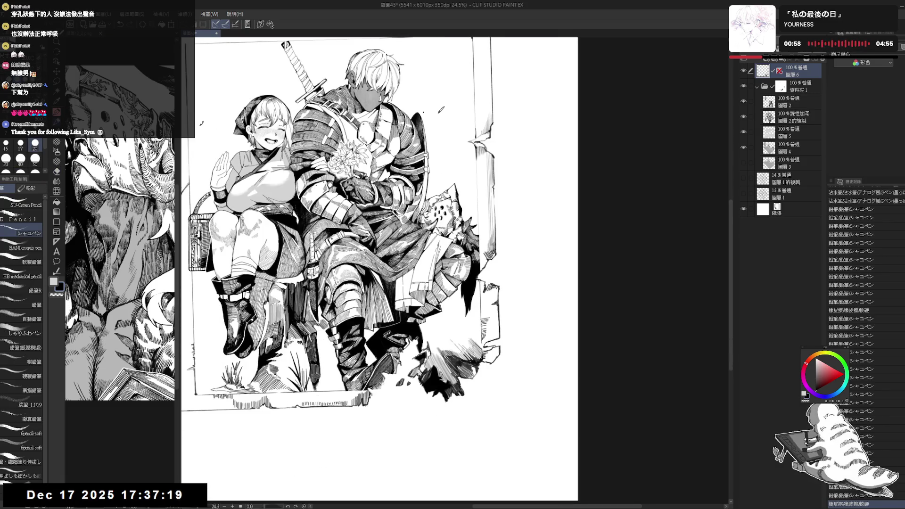
pyautogui.moveTo(377, 236); pyautogui.dragTo(364, 267)
pyautogui.press('e')
pyautogui.moveTo(446, 347); pyautogui.dragTo(450, 353)
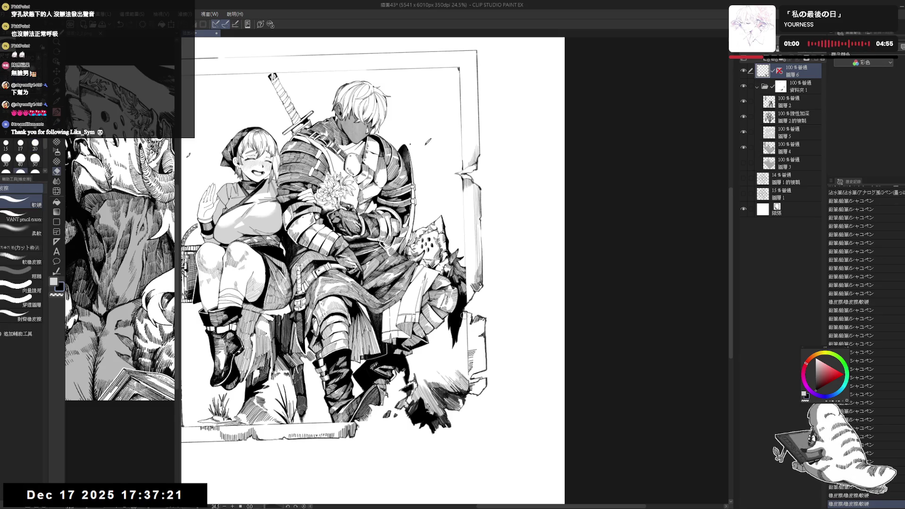
pyautogui.press('p')
# Step: Cut a small gap in the frame's top line and add a pencil stroke there
pyautogui.moveTo(474, 103)
pyautogui.mouseDown()
pyautogui.moveTo(456, 235)
pyautogui.moveTo(489, 228)
pyautogui.mouseUp()
pyautogui.press('e')
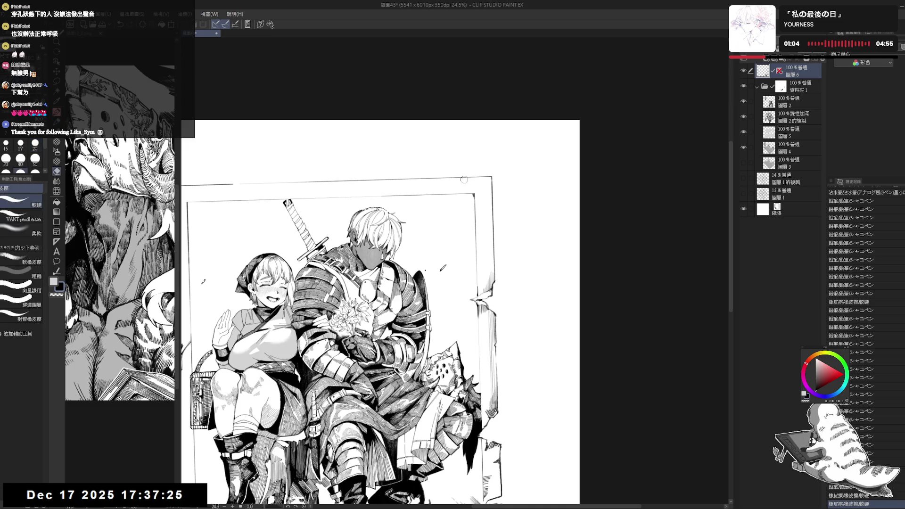
pyautogui.click(448, 178)
pyautogui.press('p')
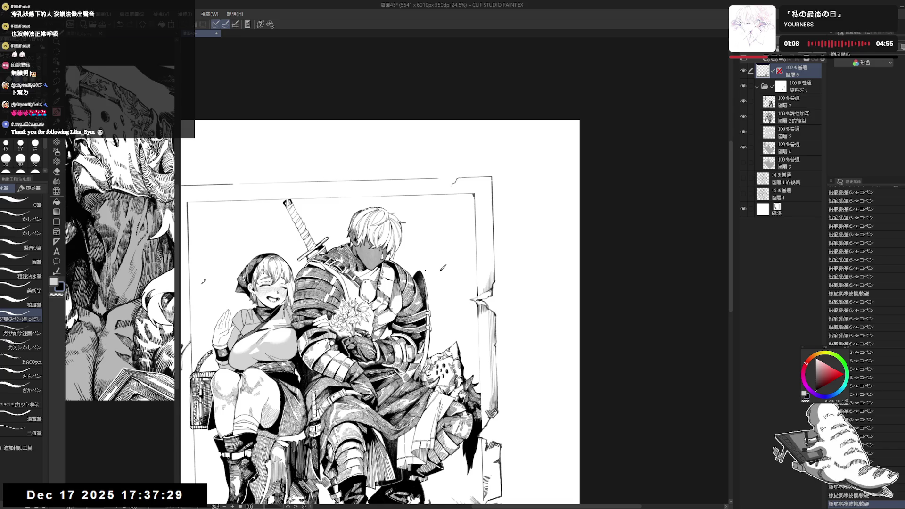
pyautogui.press('p')
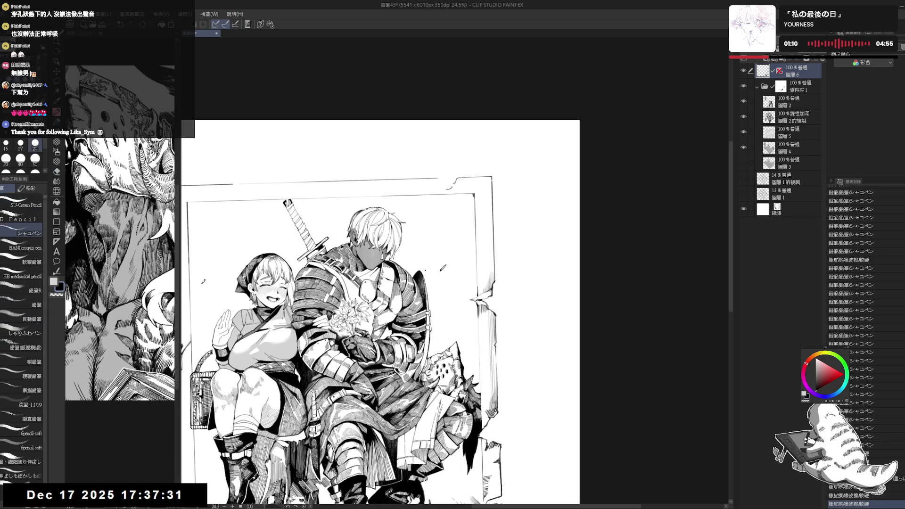
pyautogui.click(448, 179)
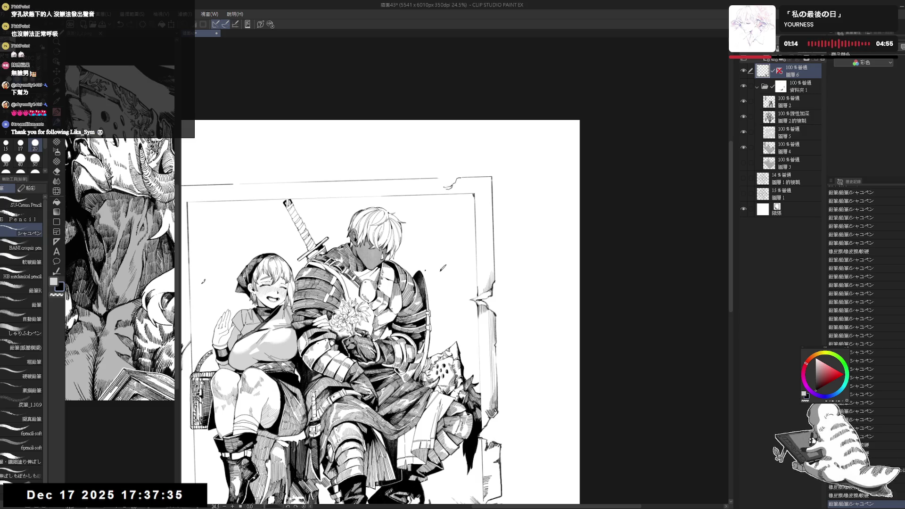
pyautogui.press('e')
pyautogui.press('p')
pyautogui.press('e')
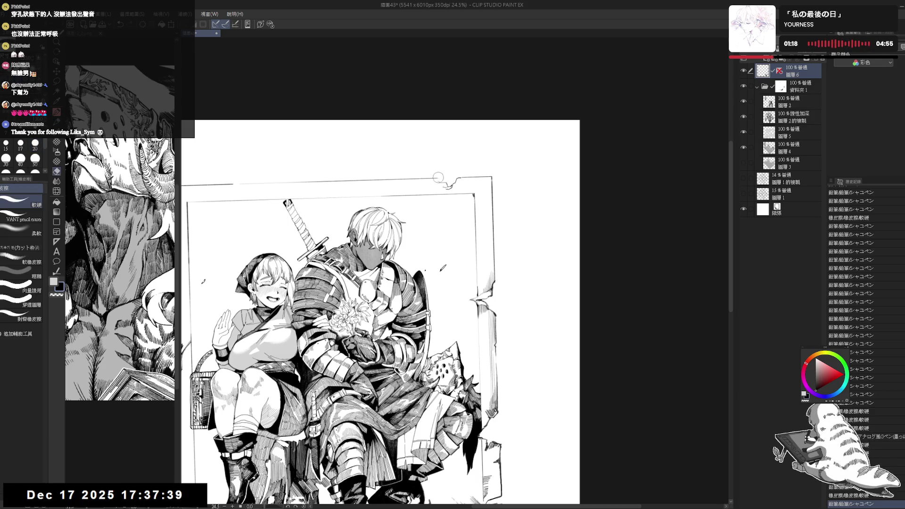
pyautogui.press('p')
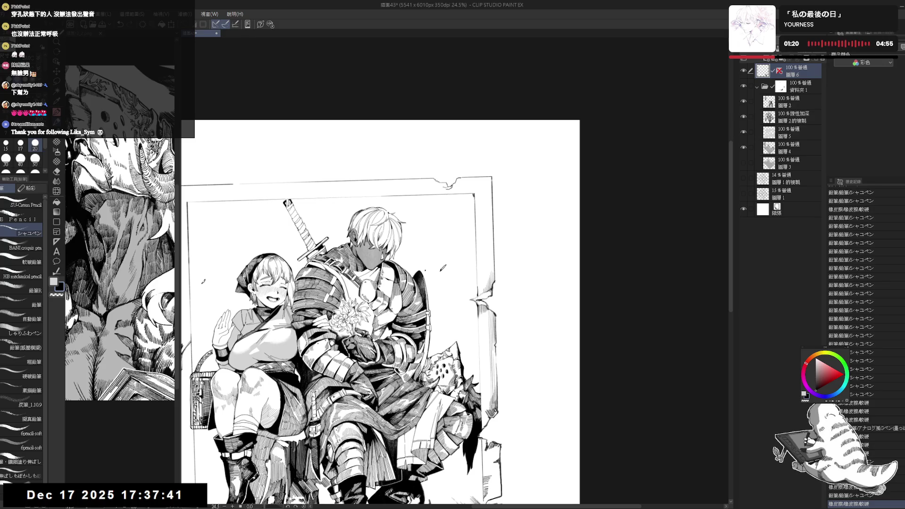
pyautogui.press('e')
pyautogui.press('p')
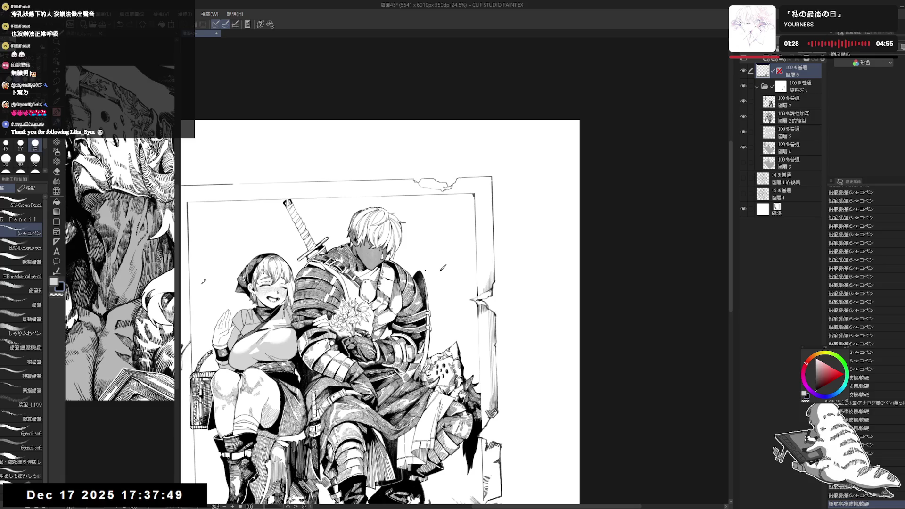
# Step: Add broken pencil marks on the frame's top edge, erase bits, and view the whole page
pyautogui.moveTo(435, 189); pyautogui.dragTo(445, 187)
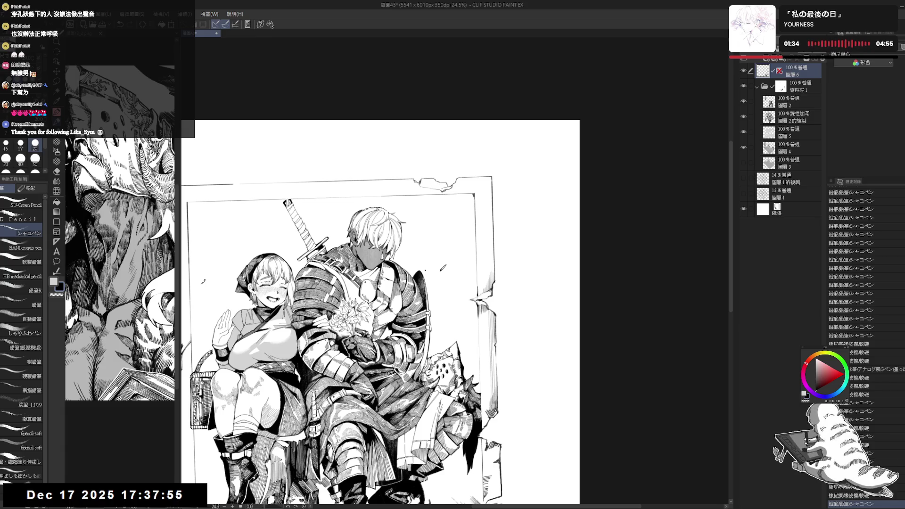
pyautogui.press('e')
pyautogui.moveTo(418, 174); pyautogui.dragTo(426, 174)
pyautogui.press('p')
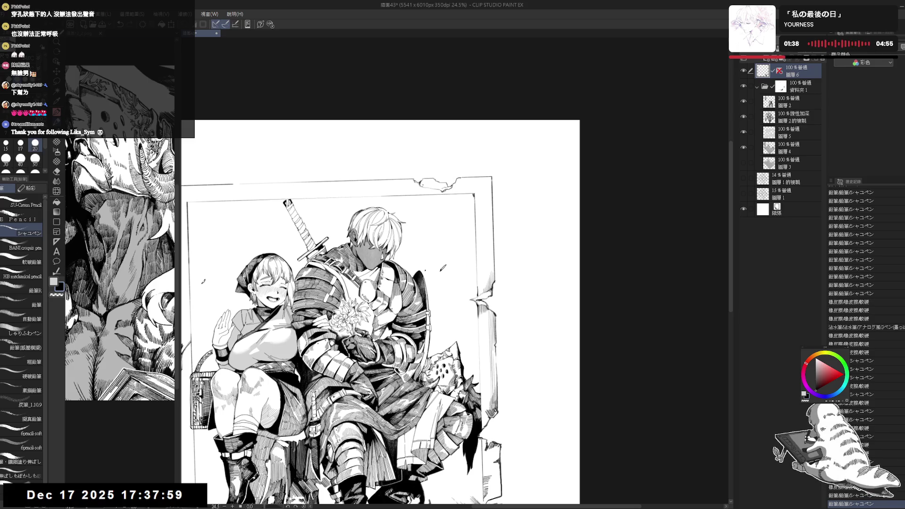
pyautogui.scroll(-2, 342, 317)
pyautogui.hotkey('ctrl', '-')
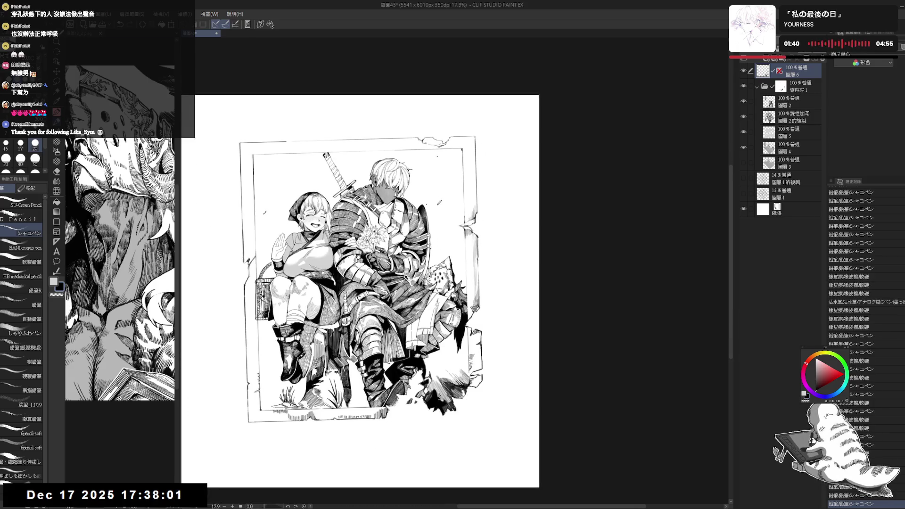
# Step: Zoom in and erase the tip of the frame's top-right line
pyautogui.hotkey('ctrl', '+')
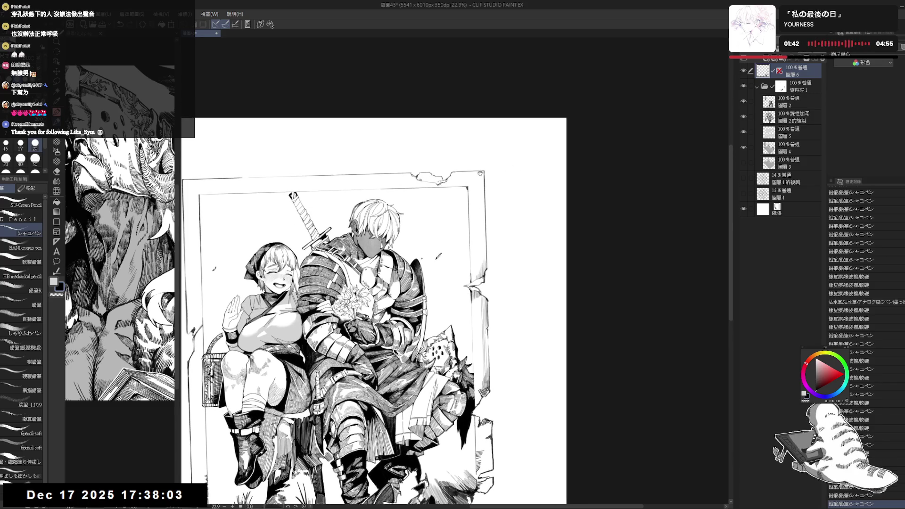
pyautogui.press('e')
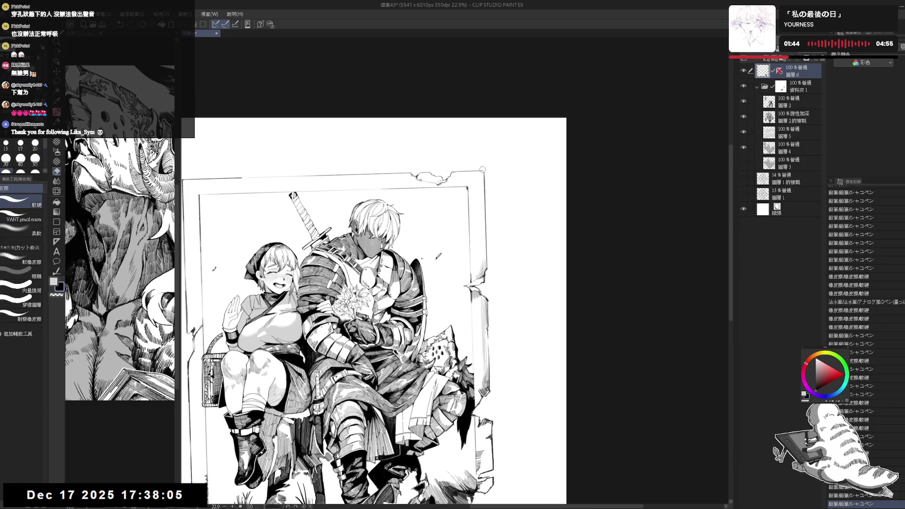
pyautogui.moveTo(484, 172); pyautogui.dragTo(484, 173)
pyautogui.press('p')
pyautogui.press('e')
pyautogui.press('p')
pyautogui.press('e')
pyautogui.press('p')
pyautogui.press('e')
pyautogui.press('p')
pyautogui.press('e')
pyautogui.press('p')
# Step: Touch up pencil strokes at the top-right corner and erase a bit of it
pyautogui.moveTo(478, 172); pyautogui.dragTo(476, 171)
pyautogui.press('e')
pyautogui.press('p')
pyautogui.press('e')
pyautogui.press('p')
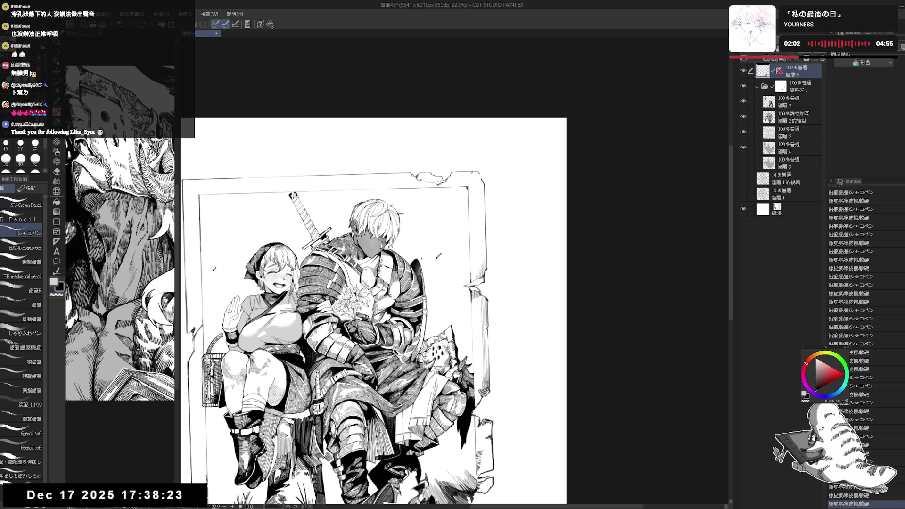
pyautogui.press('e')
pyautogui.moveTo(479, 174); pyautogui.dragTo(482, 182)
pyautogui.press('p')
# Step: Erase two small spots at the frame's top-right corner
pyautogui.press('e')
pyautogui.press('p')
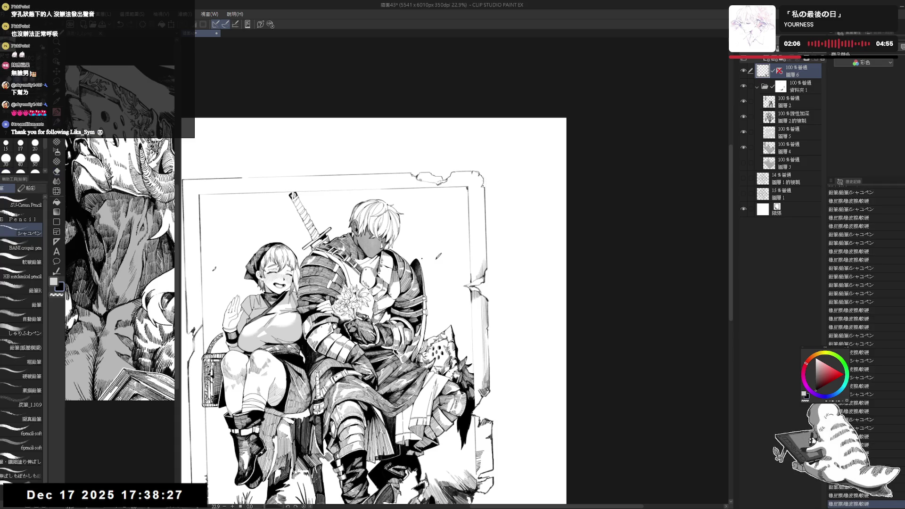
pyautogui.press('e')
pyautogui.press('p')
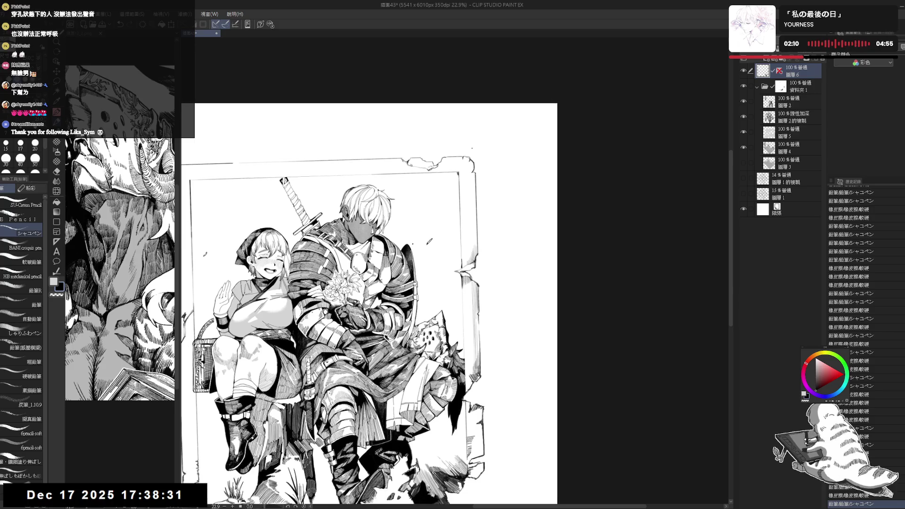
pyautogui.press('e')
pyautogui.click(473, 158)
pyautogui.press('p')
pyautogui.press('e')
pyautogui.click(474, 168)
pyautogui.press('p')
pyautogui.press('e')
pyautogui.press('p')
pyautogui.press('e')
pyautogui.press('p')
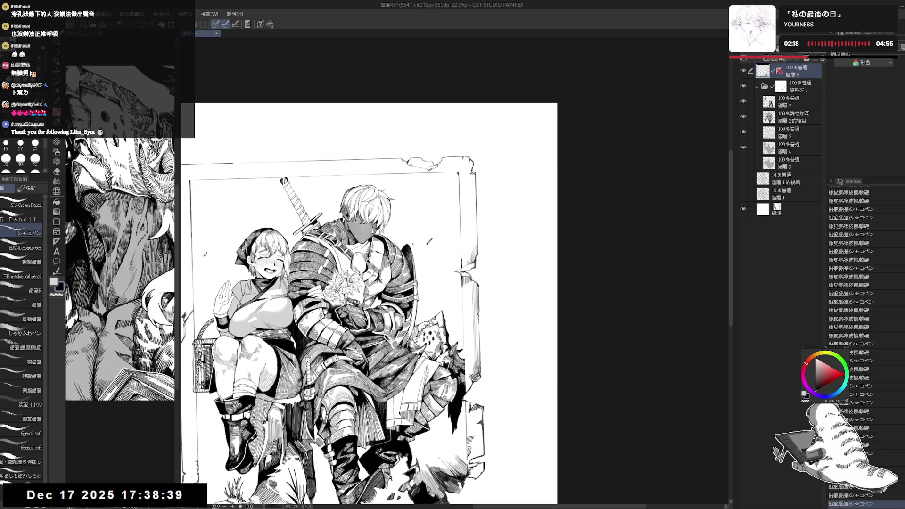
# Step: Lighten part of the top-right corner and draw short strokes along the frame's right edge
pyautogui.moveTo(491, 255); pyautogui.dragTo(507, 186)
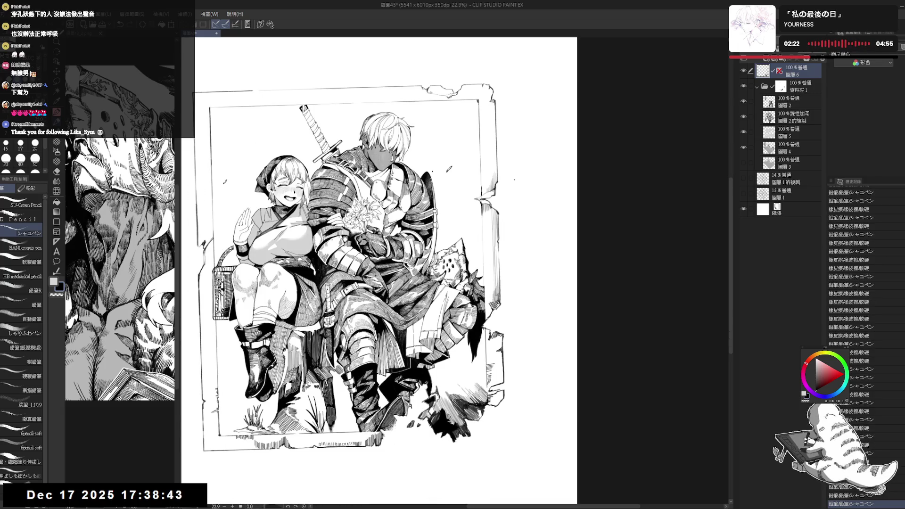
pyautogui.scroll(1, 344, 283)
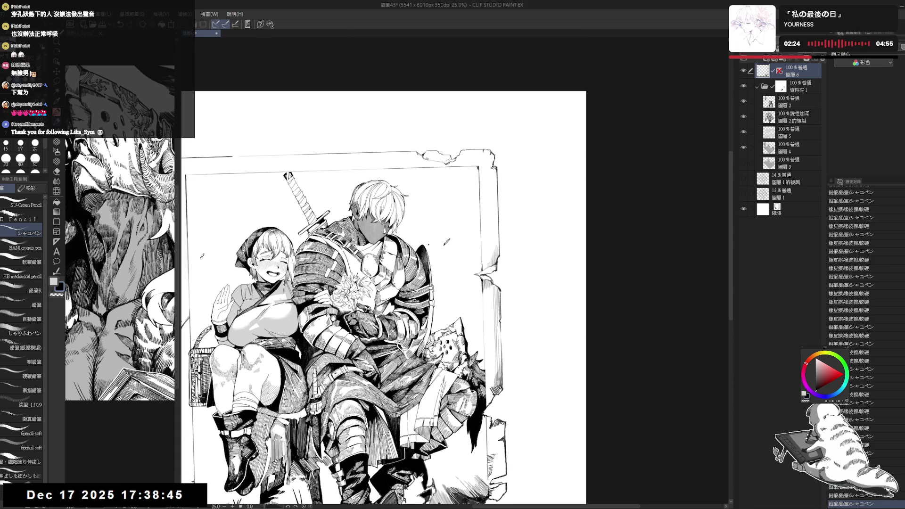
pyautogui.moveTo(496, 155); pyautogui.dragTo(499, 164)
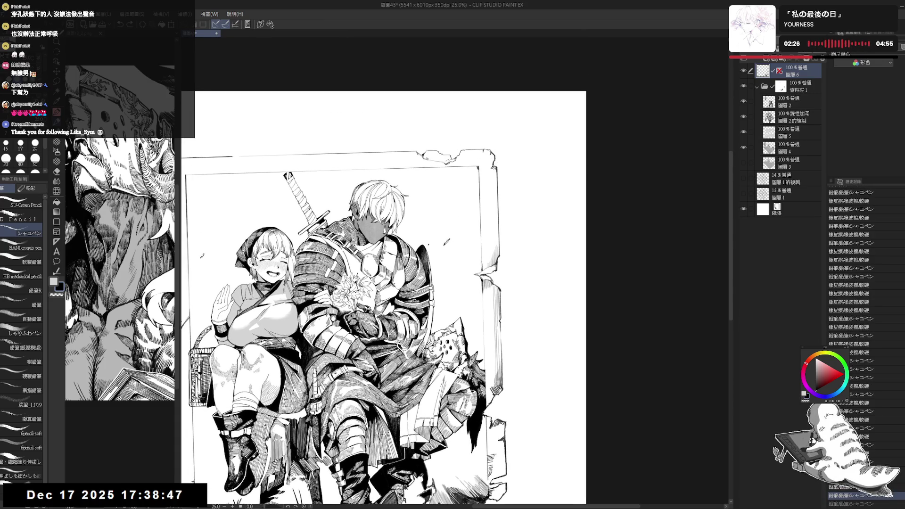
pyautogui.moveTo(179, 493); pyautogui.dragTo(177, 495)
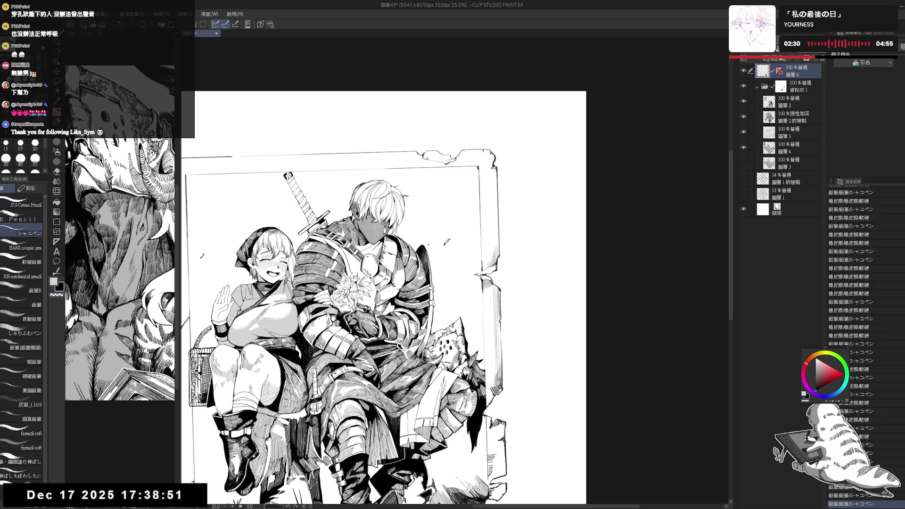
pyautogui.moveTo(498, 181); pyautogui.dragTo(497, 199)
pyautogui.moveTo(498, 276)
pyautogui.mouseDown()
pyautogui.moveTo(492, 260)
pyautogui.moveTo(546, 259)
pyautogui.mouseUp()
pyautogui.scroll(-1, 546, 258)
pyautogui.scroll(3, 313, 335)
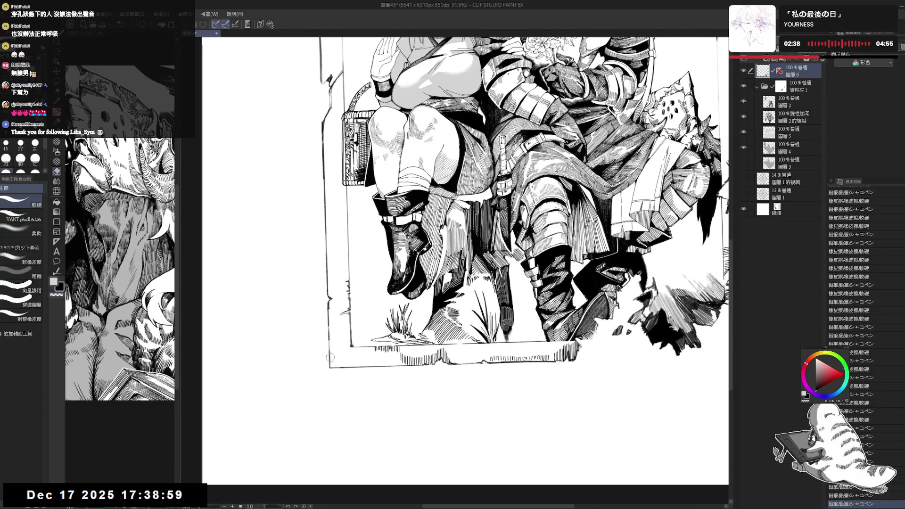
# Step: Tilt the view slightly and add a small pencil mark along the frame's lower edge
pyautogui.moveTo(336, 367); pyautogui.dragTo(332, 370)
pyautogui.press('p')
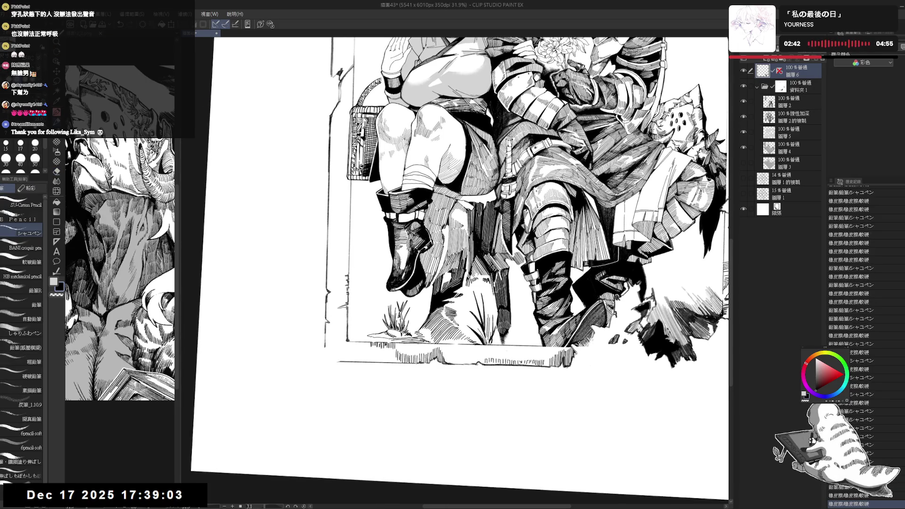
pyautogui.moveTo(327, 330); pyautogui.dragTo(323, 353)
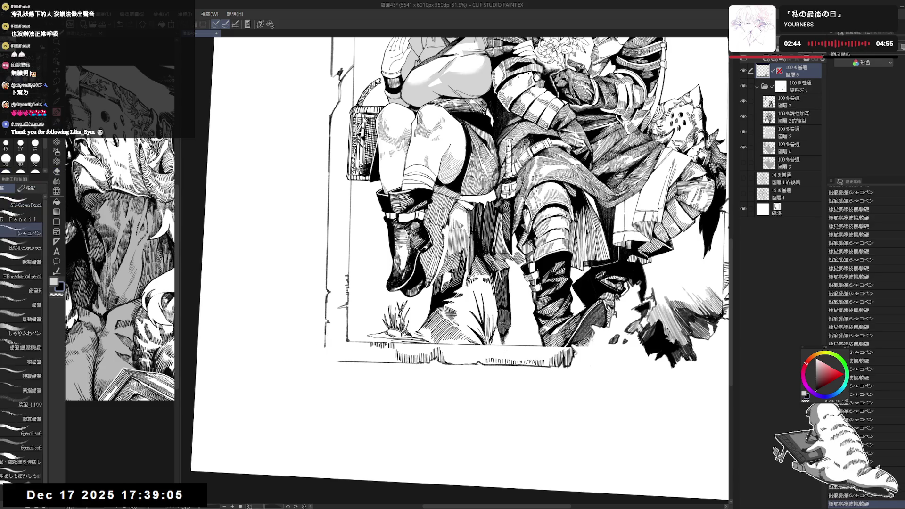
pyautogui.moveTo(338, 69); pyautogui.dragTo(341, 75)
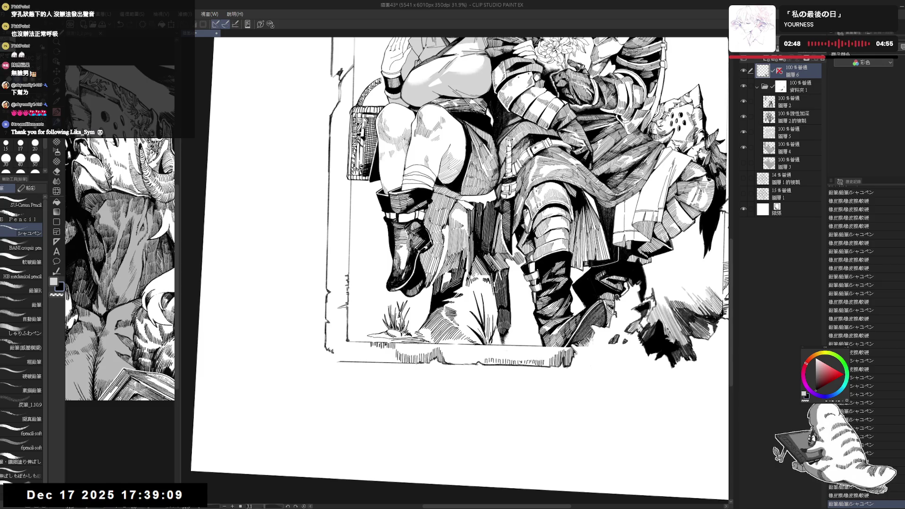
pyautogui.moveTo(339, 71); pyautogui.dragTo(341, 75)
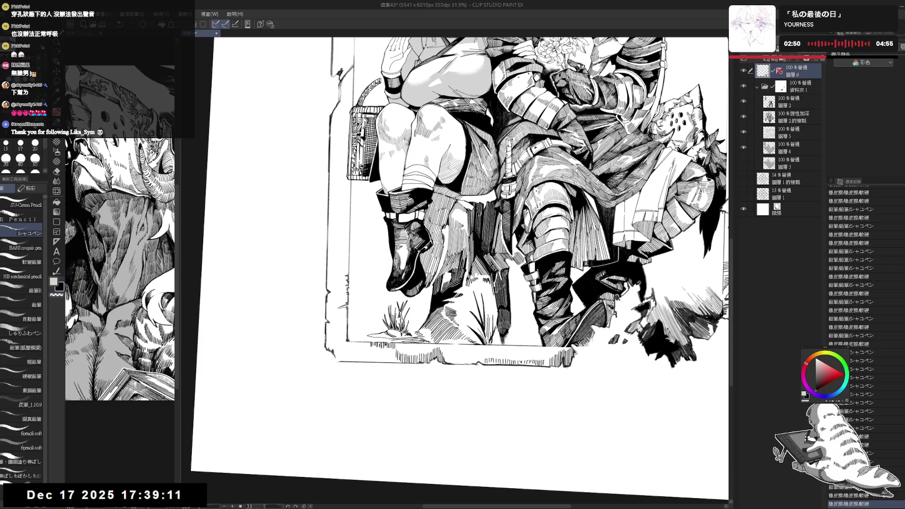
# Step: Erase a bit of the bottom-left corner line and fill a small gap there
pyautogui.press('e')
pyautogui.moveTo(346, 363); pyautogui.dragTo(340, 361)
pyautogui.press('p')
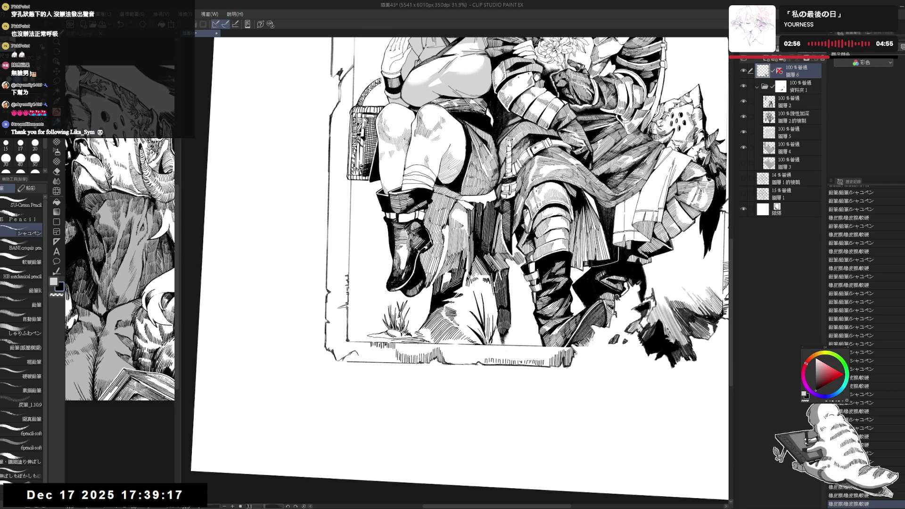
pyautogui.press('g')
pyautogui.click(351, 354)
pyautogui.press('p')
# Step: Erase part of the bottom-left corner and redo the recently undone strokes
pyautogui.press('e')
pyautogui.moveTo(349, 359); pyautogui.dragTo(367, 363)
pyautogui.press('p')
pyautogui.press('e')
pyautogui.press('p')
pyautogui.press('e')
pyautogui.press('p')
pyautogui.press('e')
pyautogui.hotkey('ctrl', 'y')
pyautogui.hotkey('ctrl', 'y')
pyautogui.hotkey('ctrl', 'y')
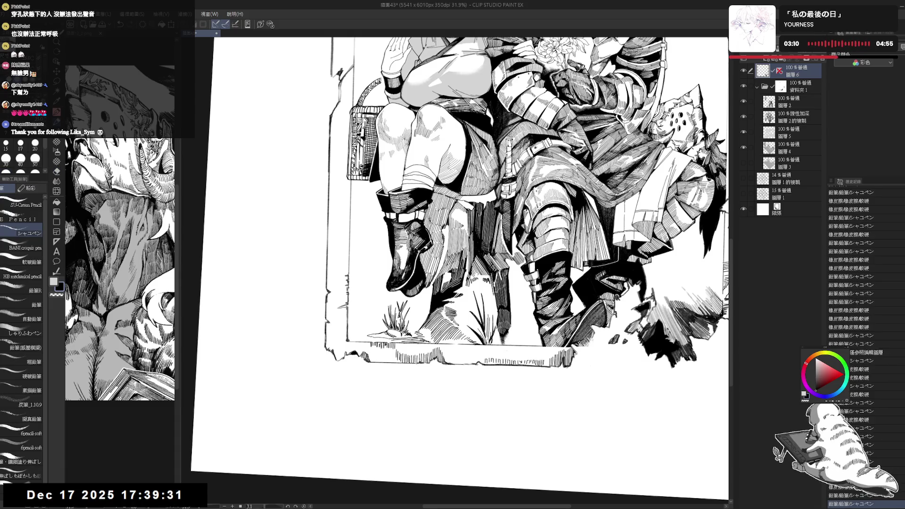
pyautogui.hotkey('ctrl', 'y')
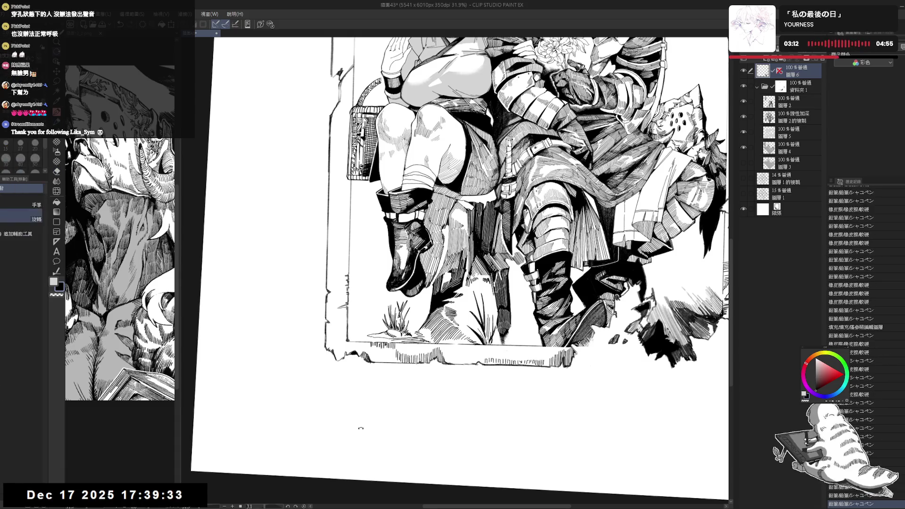
# Step: Erase a small bit of line at the frame's bottom and add a small pencil touch there
pyautogui.hotkey('ctrl', 'y')
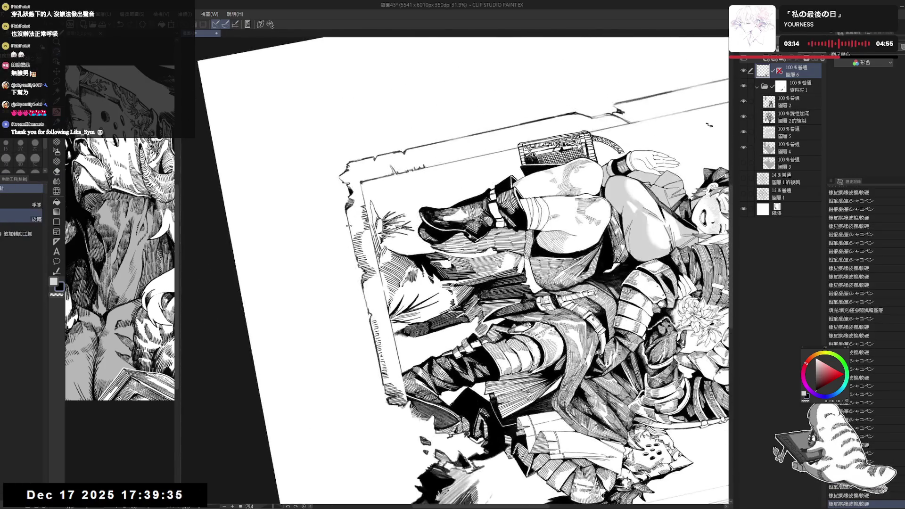
pyautogui.hotkey('ctrl', 'y')
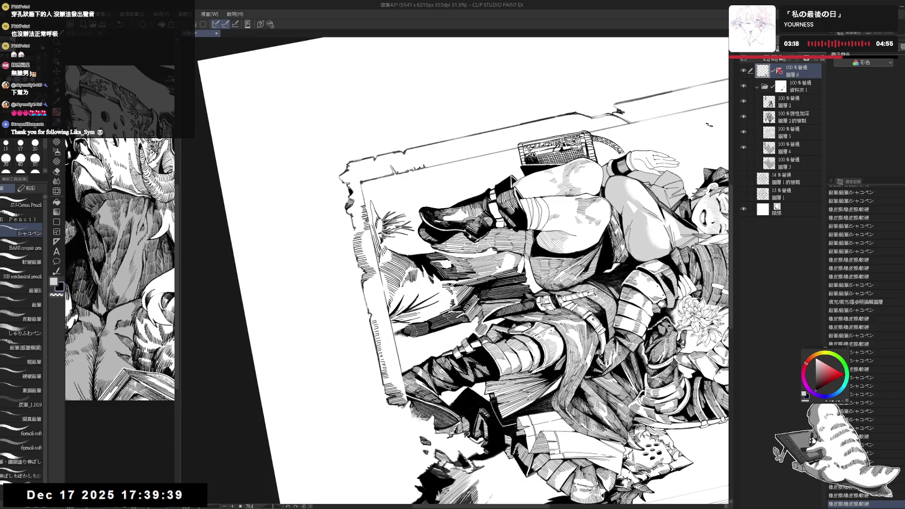
pyautogui.hotkey('ctrl', 'y')
pyautogui.hotkey('ctrl', 'y')
pyautogui.hotkey('ctrl', 'y')
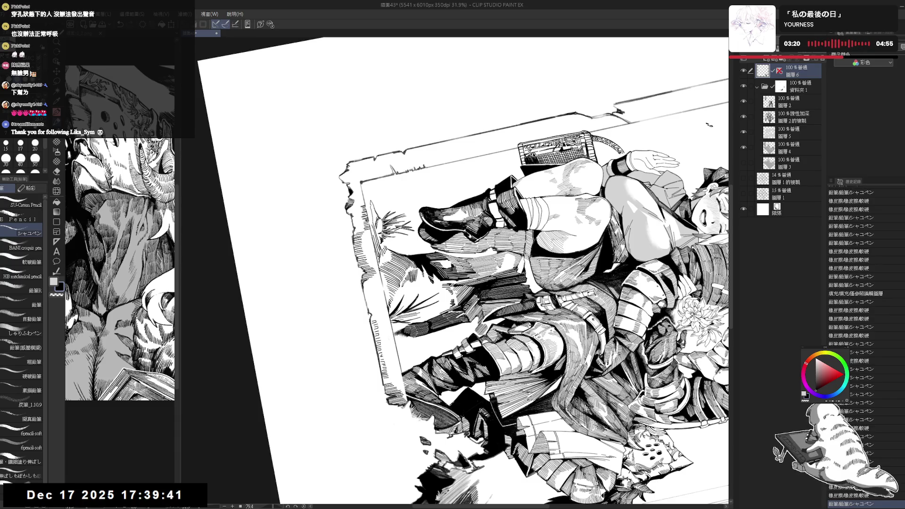
pyautogui.press('e')
pyautogui.hotkey('ctrl', 'y')
pyautogui.press('p')
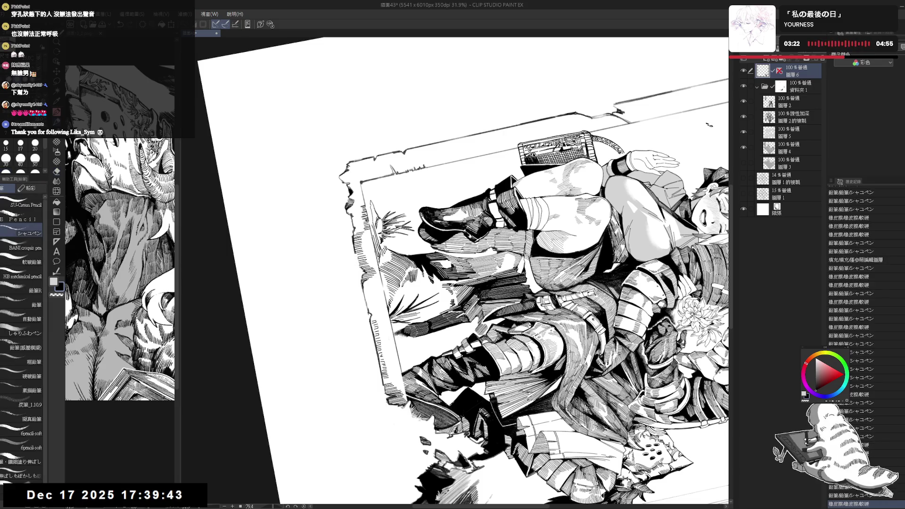
pyautogui.hotkey('ctrl', 'y')
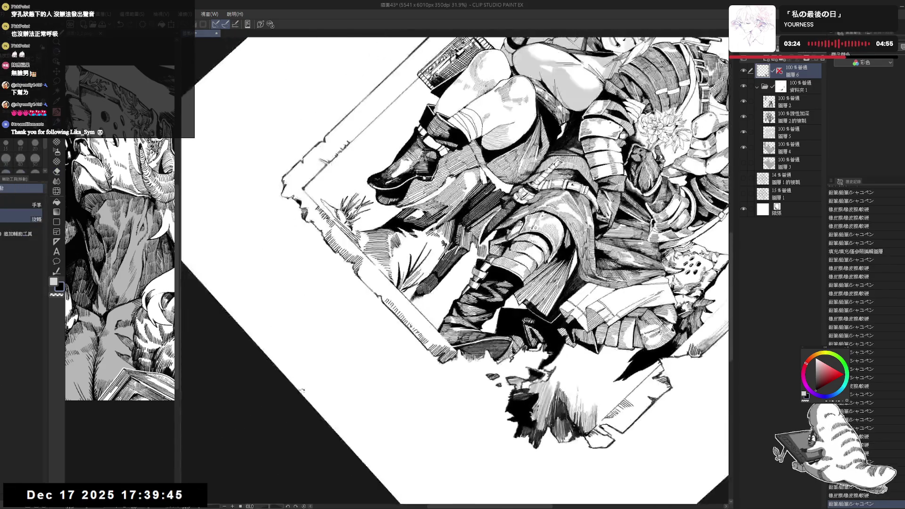
pyautogui.press('e')
pyautogui.hotkey('ctrl', 'y')
pyautogui.press('p')
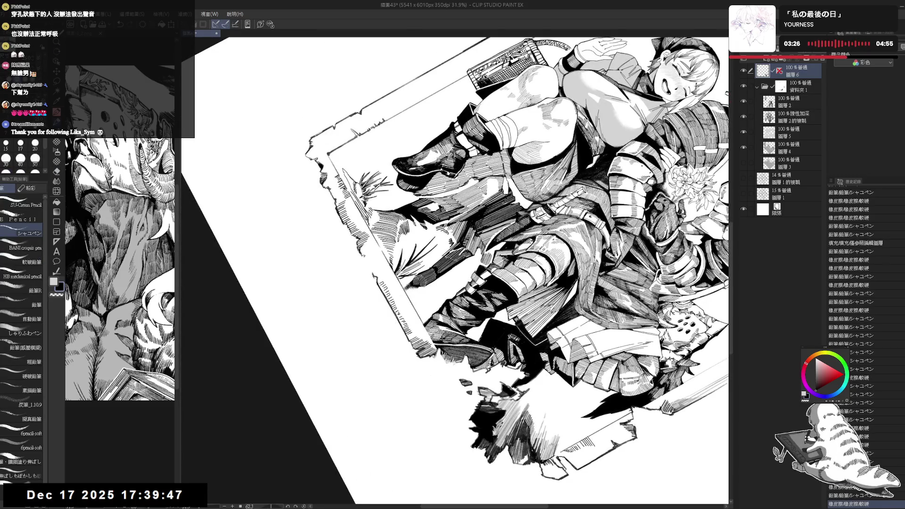
pyautogui.hotkey('ctrl', 'y')
pyautogui.hotkey('ctrl', 'y')
pyautogui.hotkey('ctrl', 'y')
pyautogui.hotkey('ctrl', 'y')
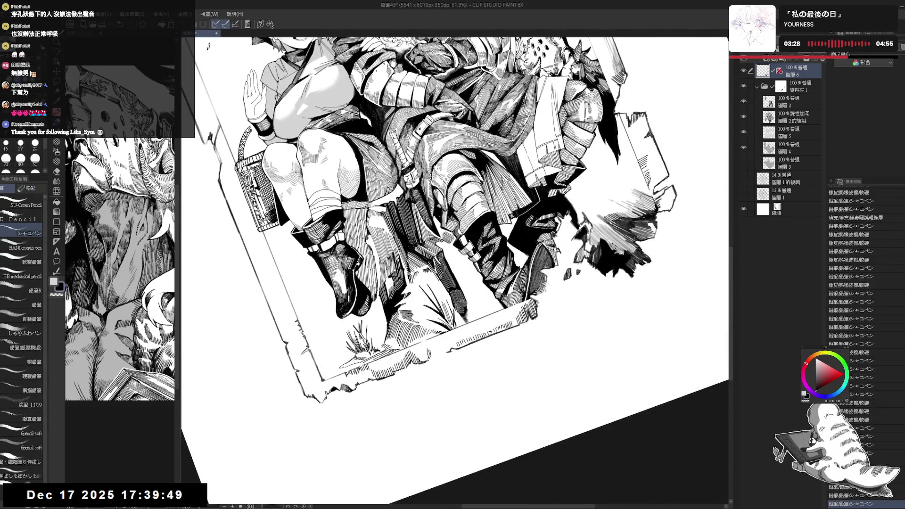
pyautogui.hotkey('ctrl', 'y')
pyautogui.hotkey('ctrl', 'y')
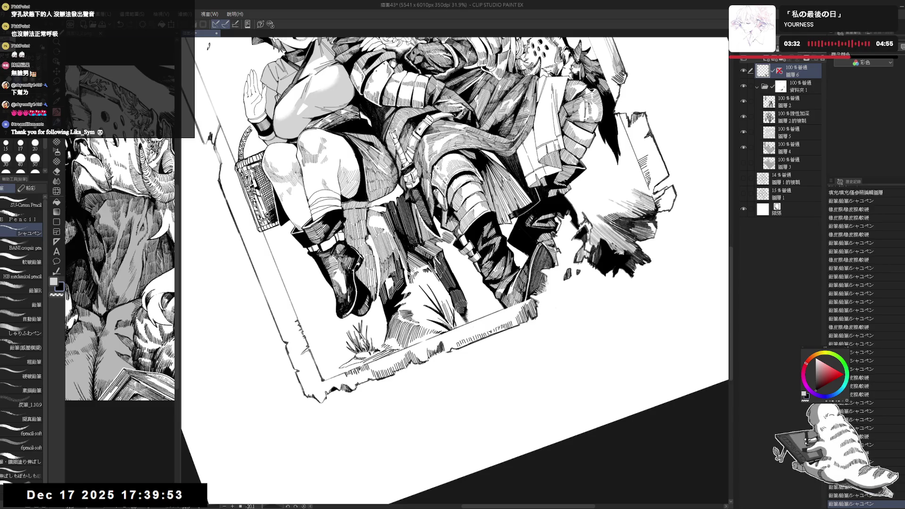
pyautogui.hotkey('ctrl', 'y')
pyautogui.press('e')
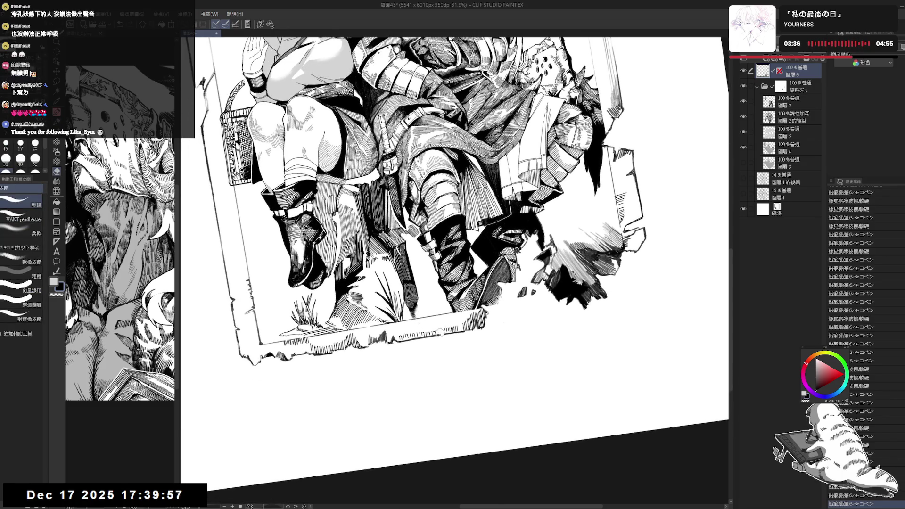
pyautogui.click(440, 332)
pyautogui.press('p')
pyautogui.click(440, 333)
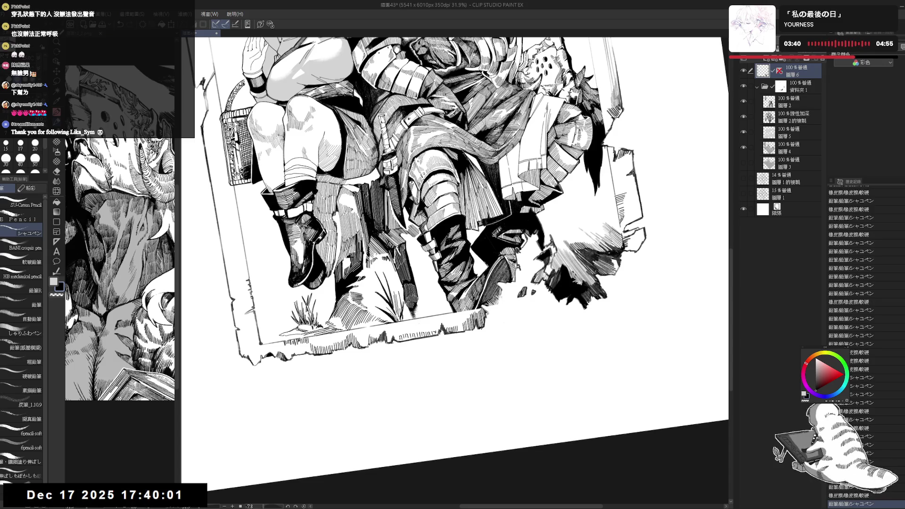
# Step: Erase the stray mark at the lower right and redraw short ink strokes in that spot
pyautogui.press('e')
pyautogui.click(462, 331)
pyautogui.press('p')
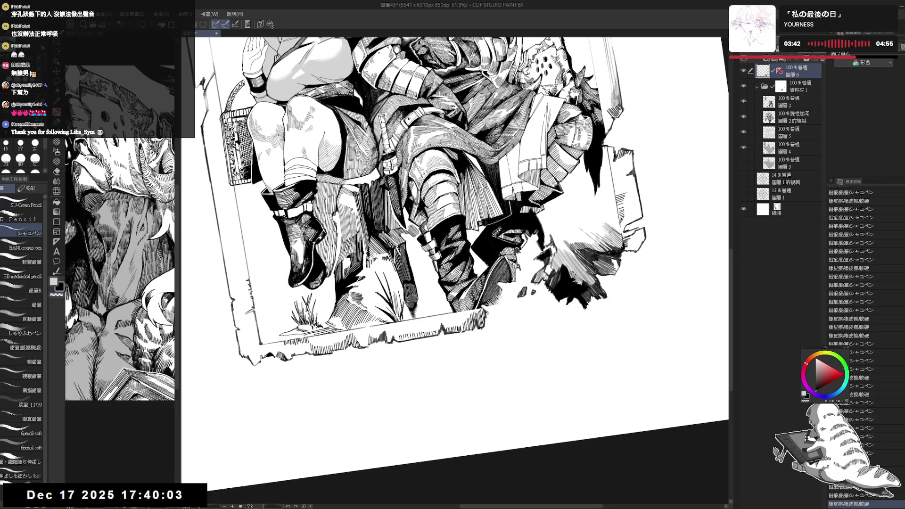
pyautogui.press('e')
pyautogui.click(463, 332)
pyautogui.press('p')
pyautogui.click(467, 329)
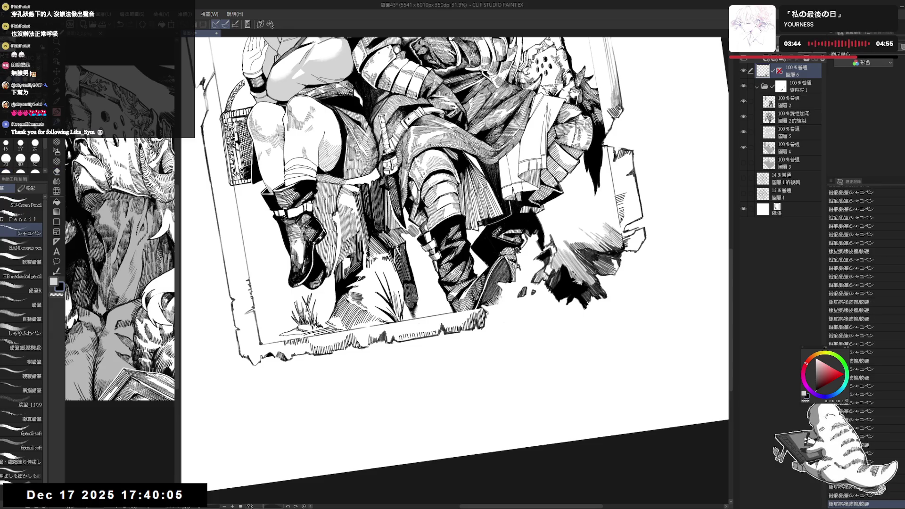
pyautogui.moveTo(485, 316); pyautogui.dragTo(557, 283)
pyautogui.hotkey('ctrl', '0')
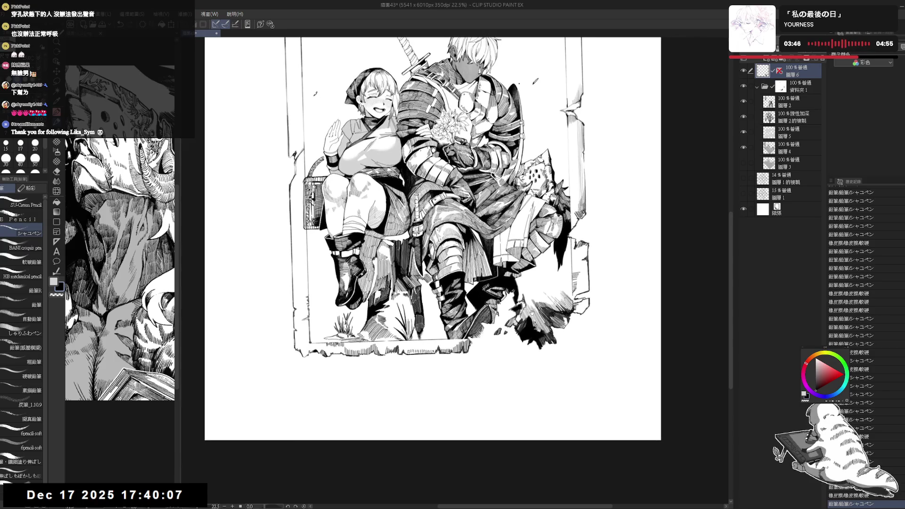
# Step: Erase ink and small stray spots along the frame's bottom edge
pyautogui.press('e')
pyautogui.moveTo(451, 347)
pyautogui.mouseDown()
pyautogui.moveTo(471, 346)
pyautogui.moveTo(454, 351)
pyautogui.mouseUp()
pyautogui.press('p')
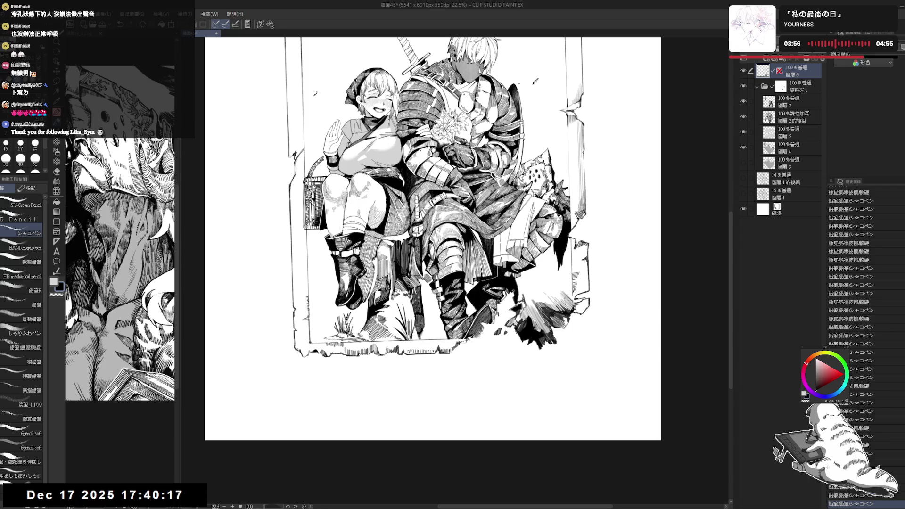
pyautogui.press('e')
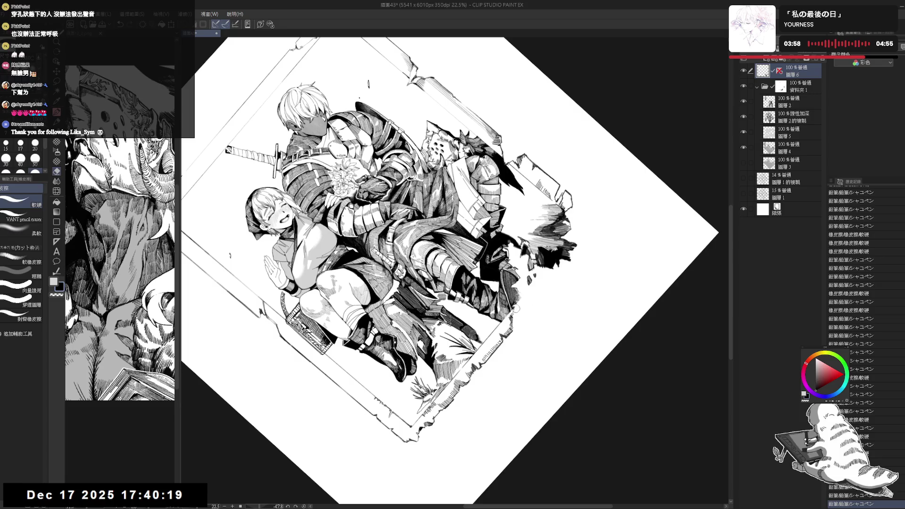
pyautogui.moveTo(514, 305); pyautogui.dragTo(518, 316)
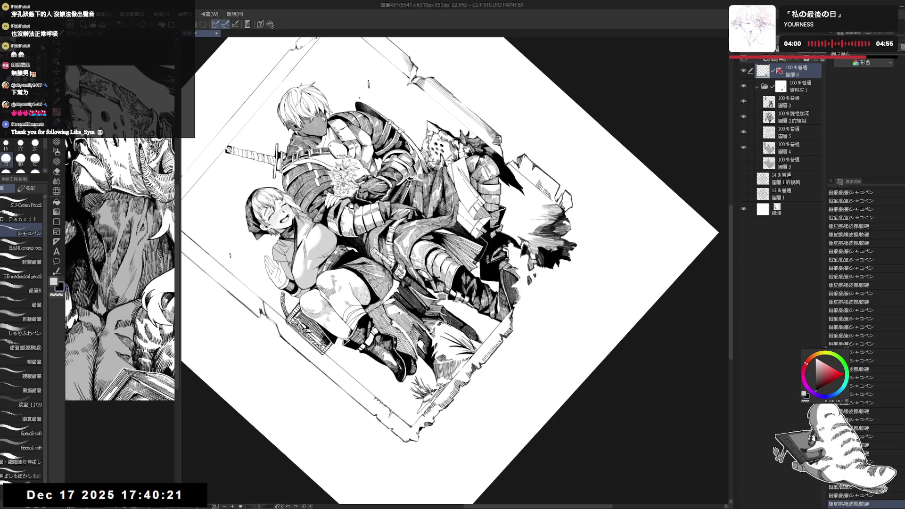
pyautogui.hotkey('ctrl', '@')
pyautogui.press('e')
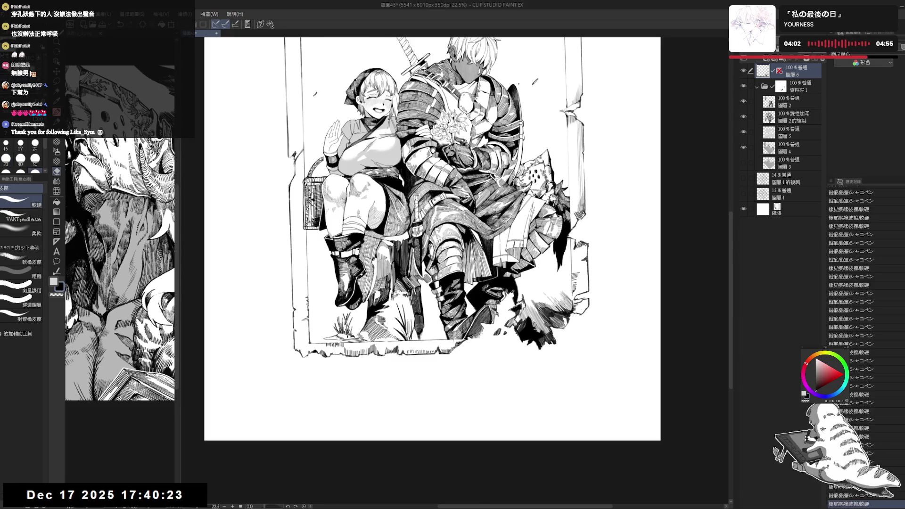
pyautogui.press('p')
pyautogui.press('e')
pyautogui.press('p')
pyautogui.press('e')
pyautogui.moveTo(451, 340); pyautogui.dragTo(457, 347)
pyautogui.press('p')
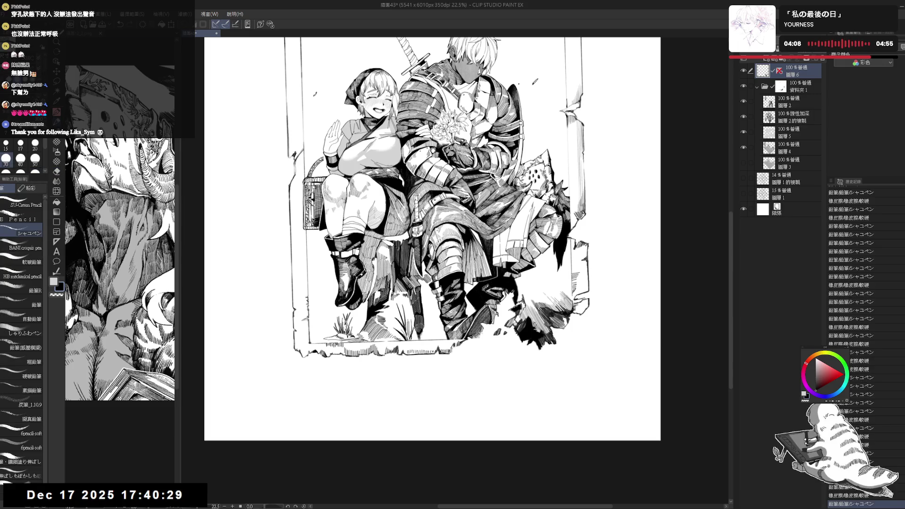
# Step: Clean up a stray mark and add a short pencil stroke beside the knight
pyautogui.press('e')
pyautogui.press('p')
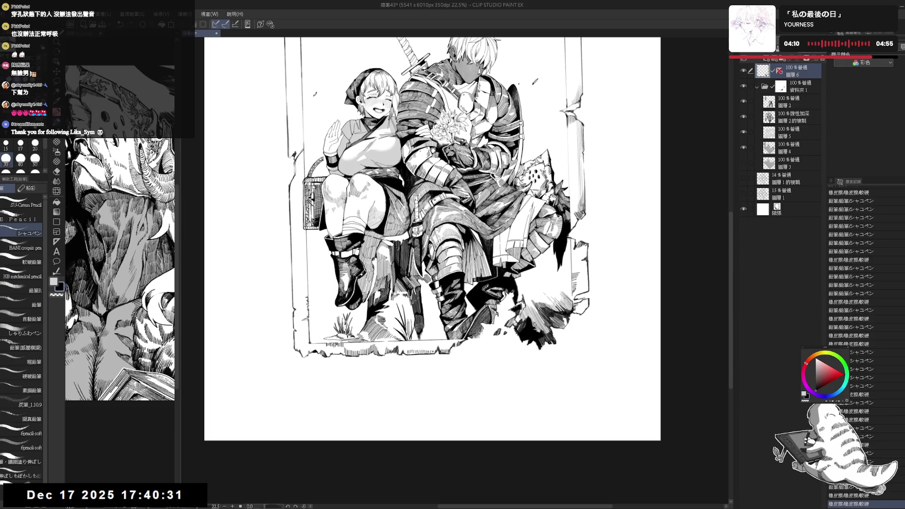
pyautogui.press('e')
pyautogui.moveTo(461, 333); pyautogui.dragTo(470, 341)
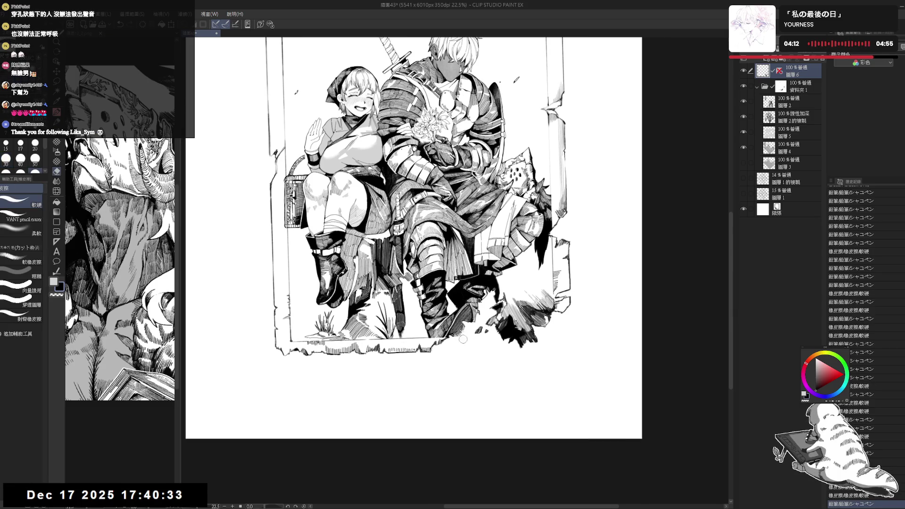
pyautogui.press('p')
pyautogui.moveTo(542, 251); pyautogui.dragTo(540, 269)
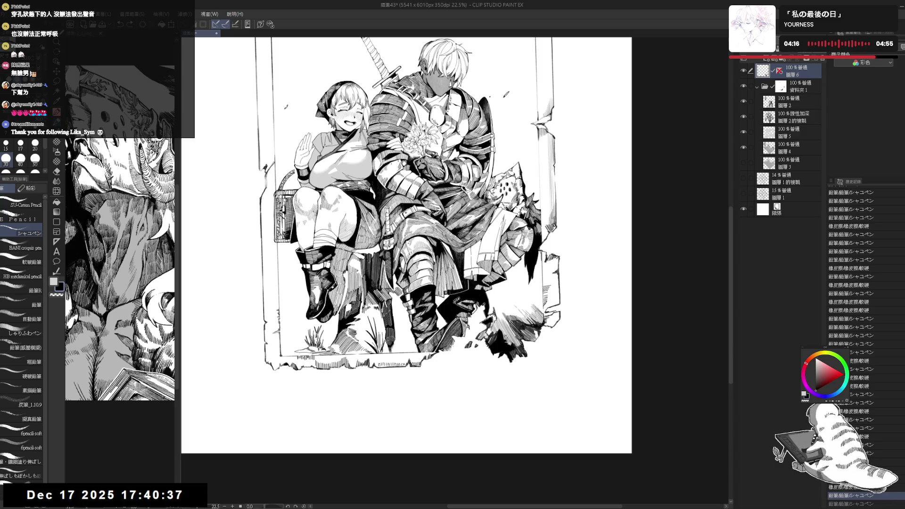
# Step: Touch up the left frame border and a spot beside the girl's raised hand
pyautogui.scroll(-1, 542, 278)
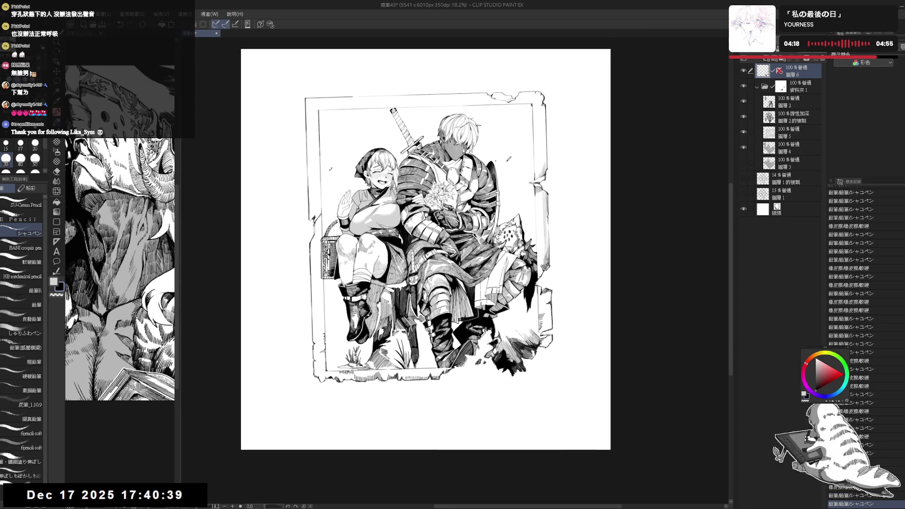
pyautogui.scroll(2, 558, 285)
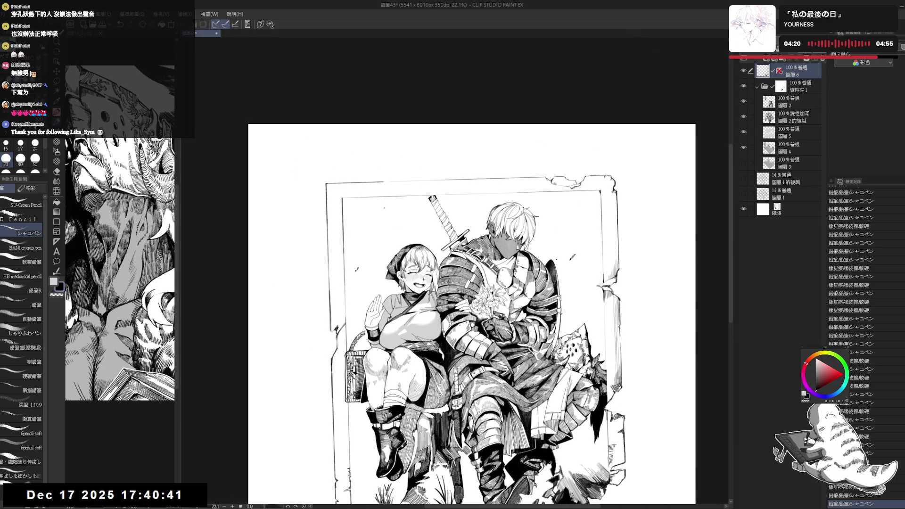
pyautogui.click(341, 198)
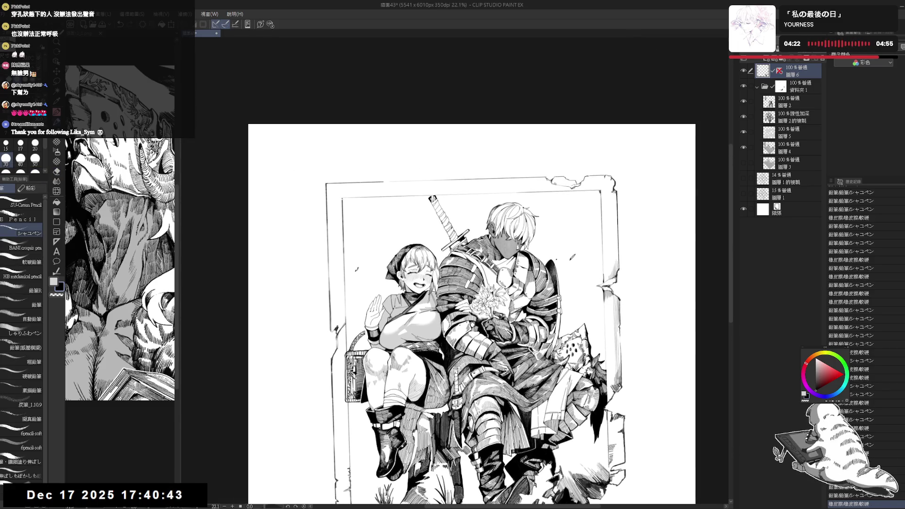
pyautogui.click(341, 198)
pyautogui.click(341, 198)
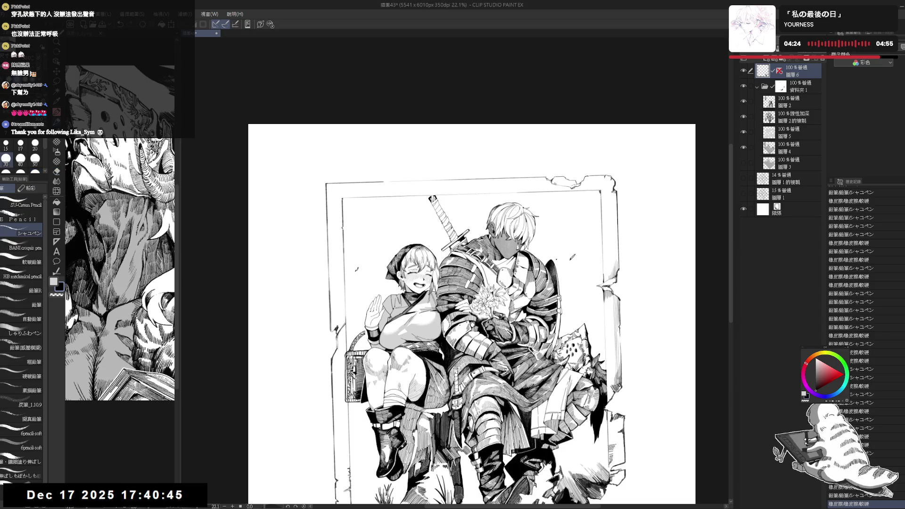
pyautogui.click(343, 267)
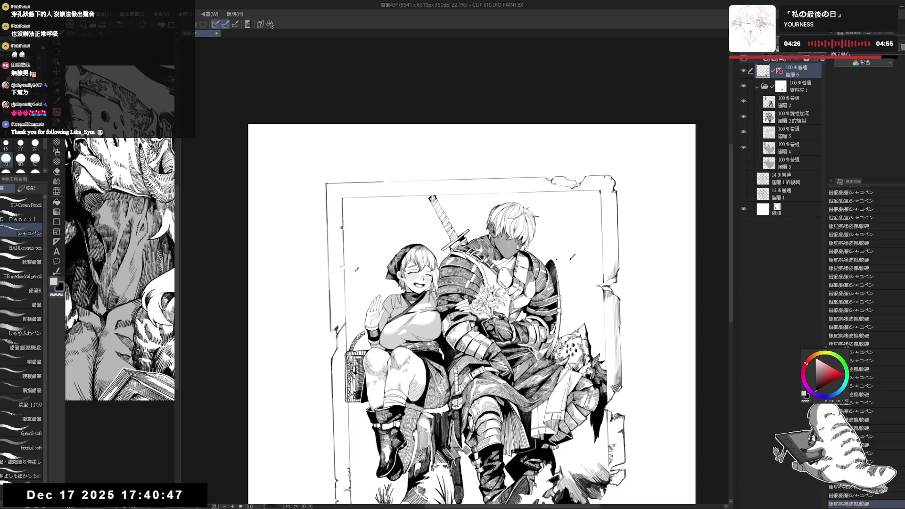
pyautogui.click(407, 222)
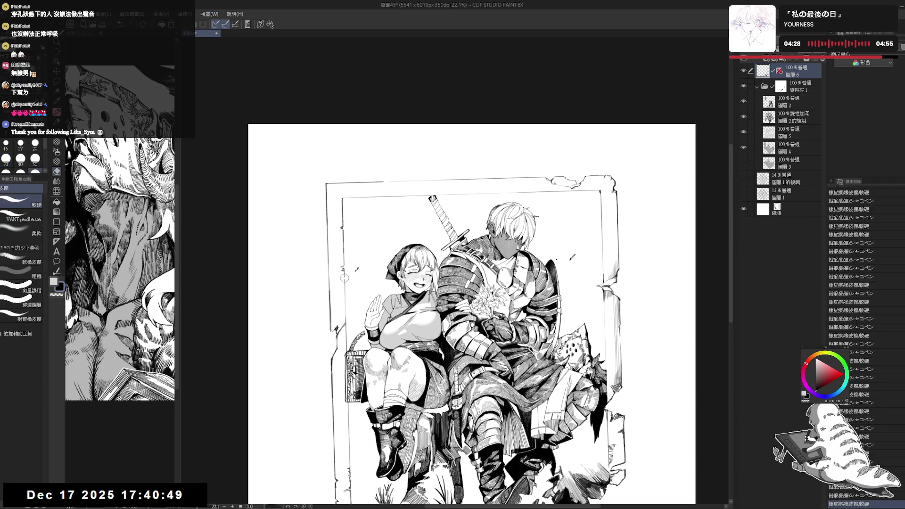
pyautogui.moveTo(407, 223)
pyautogui.mouseDown()
pyautogui.moveTo(384, 270)
pyautogui.moveTo(398, 332)
pyautogui.mouseUp()
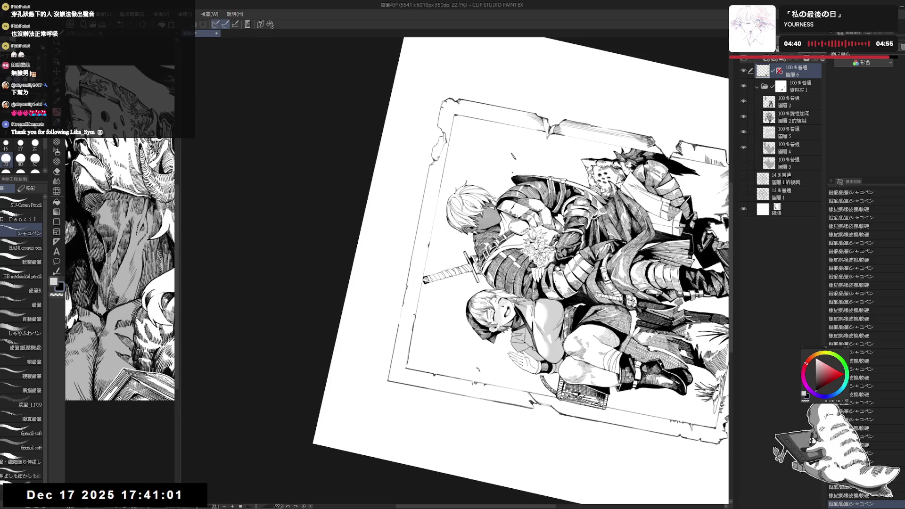
# Step: Erase a small stray mark near the left side of the drawing
pyautogui.press('e')
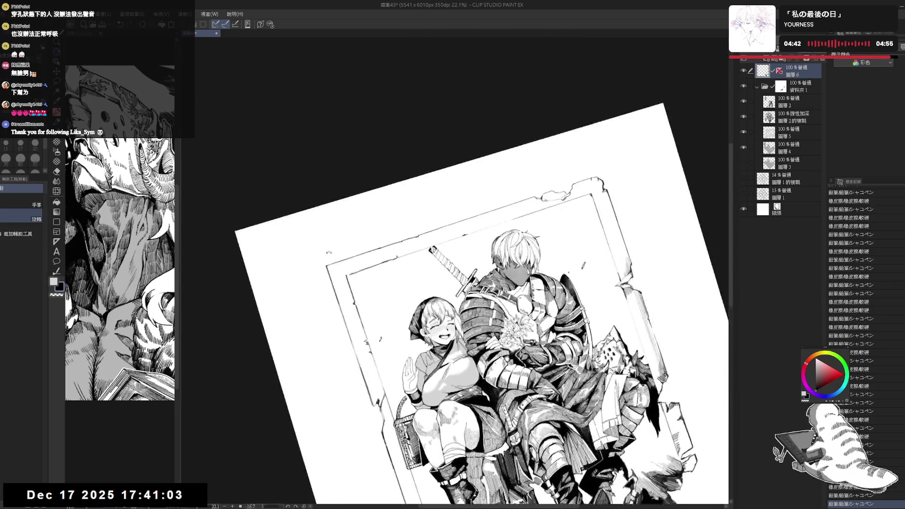
pyautogui.press('p')
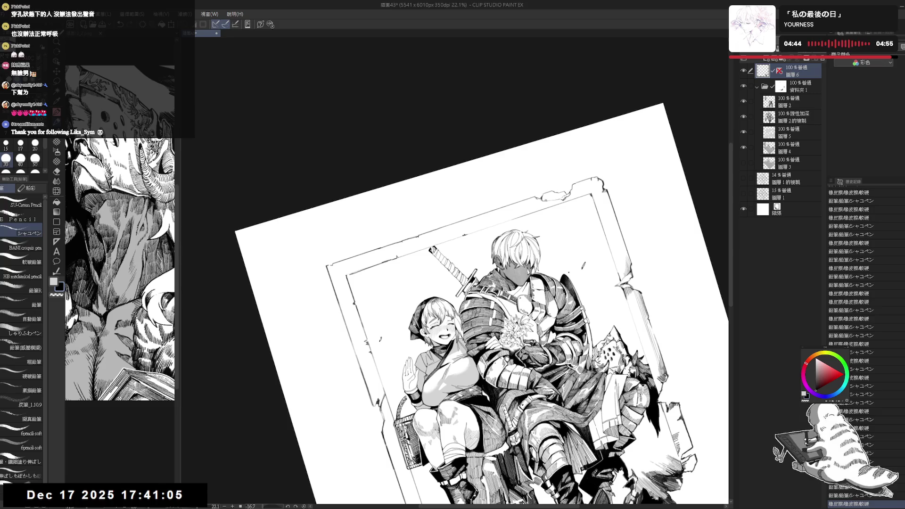
pyautogui.press('e')
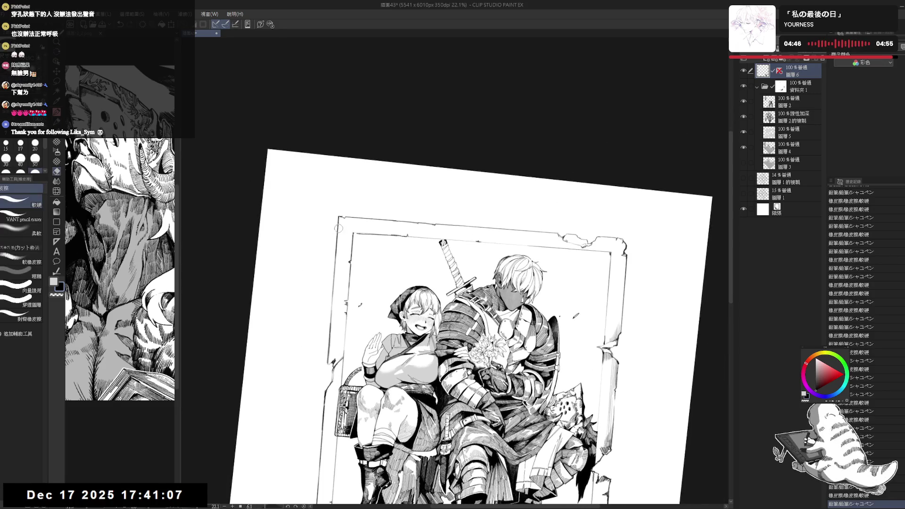
pyautogui.click(338, 230)
pyautogui.press('p')
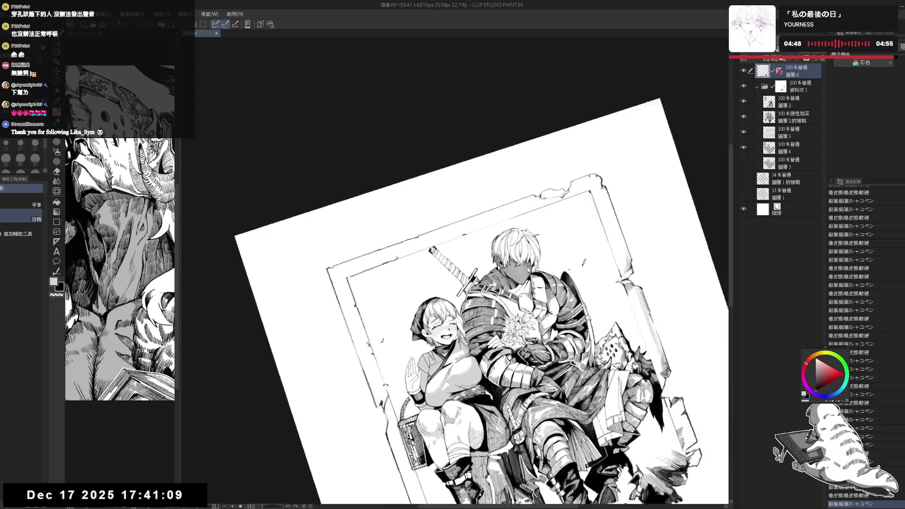
# Step: Erase a stray mark and redraw a short horizontal pencil stroke in its place
pyautogui.press('e')
pyautogui.moveTo(417, 236); pyautogui.dragTo(420, 219)
pyautogui.press('p')
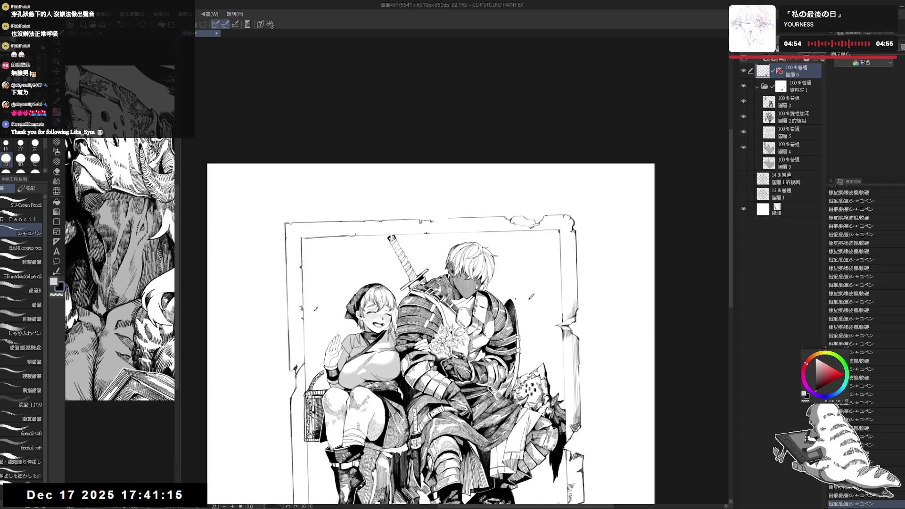
pyautogui.moveTo(414, 220); pyautogui.dragTo(422, 220)
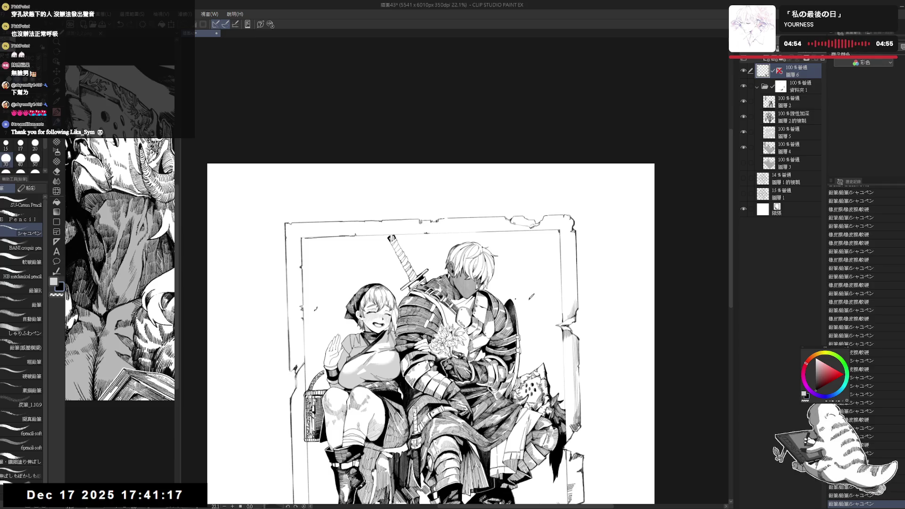
pyautogui.press('e')
pyautogui.press('p')
pyautogui.moveTo(415, 220); pyautogui.dragTo(422, 219)
pyautogui.press('e')
pyautogui.press('p')
# Step: Zoom out and recentre the full framed page in the window
pyautogui.moveTo(431, 334); pyautogui.dragTo(397, 257)
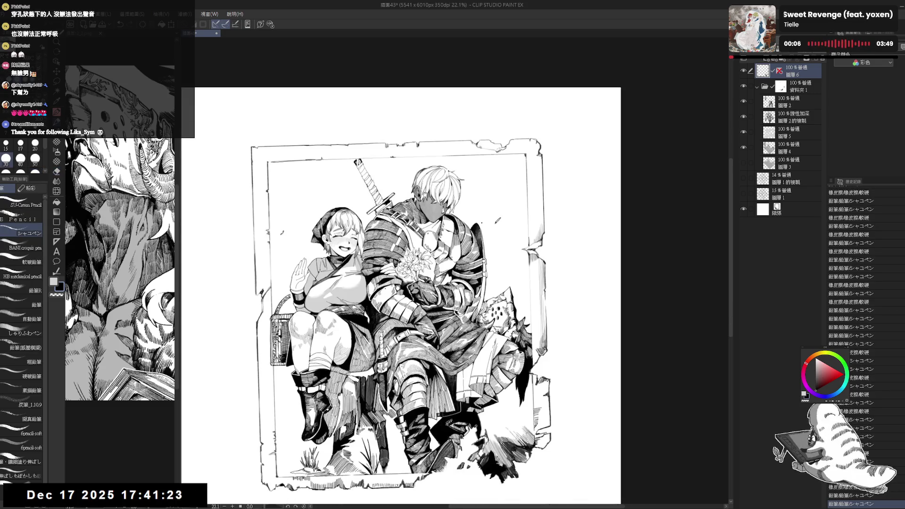
pyautogui.scroll(-2, 390, 229)
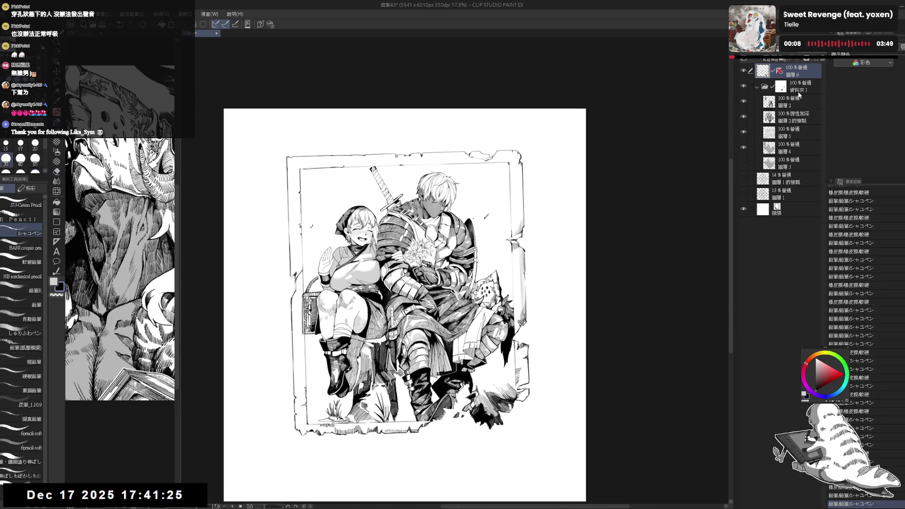
pyautogui.moveTo(719, 128); pyautogui.dragTo(710, 134)
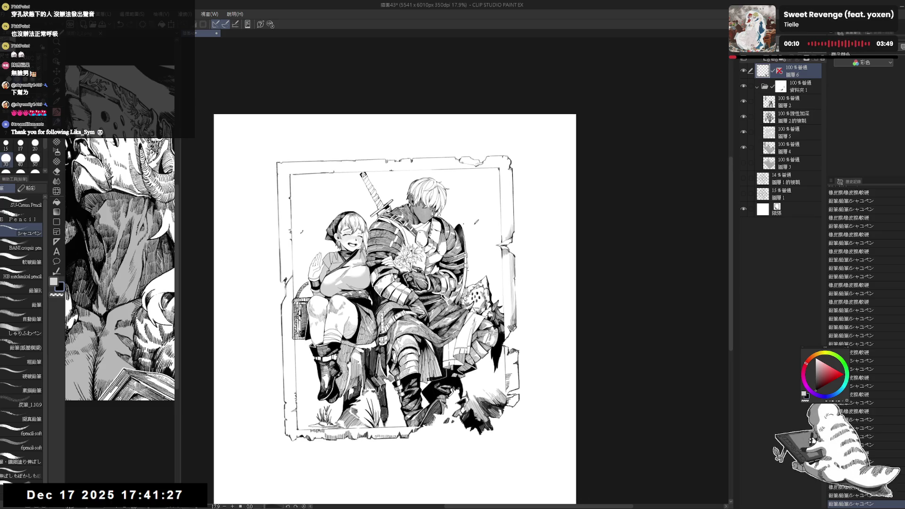
pyautogui.moveTo(527, 183); pyautogui.dragTo(521, 185)
pyautogui.moveTo(557, 233); pyautogui.dragTo(562, 219)
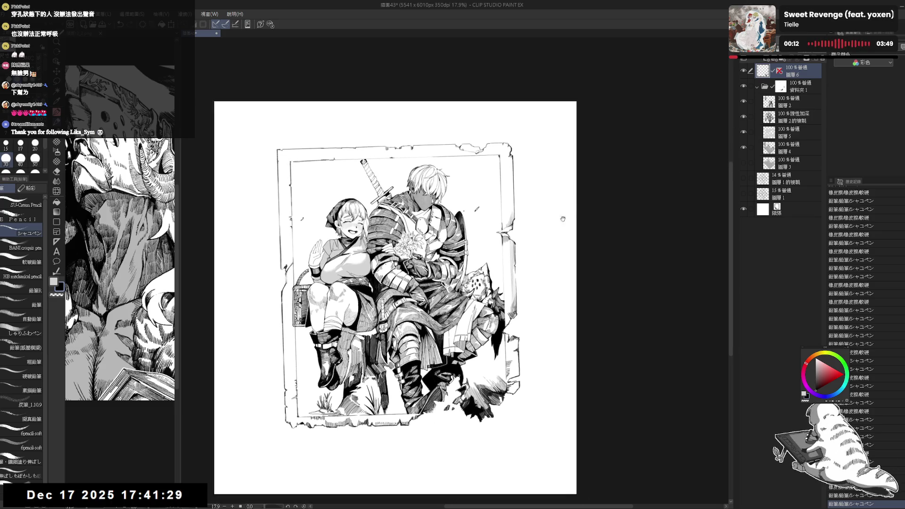
pyautogui.press('w')
pyautogui.moveTo(433, 243); pyautogui.dragTo(440, 255)
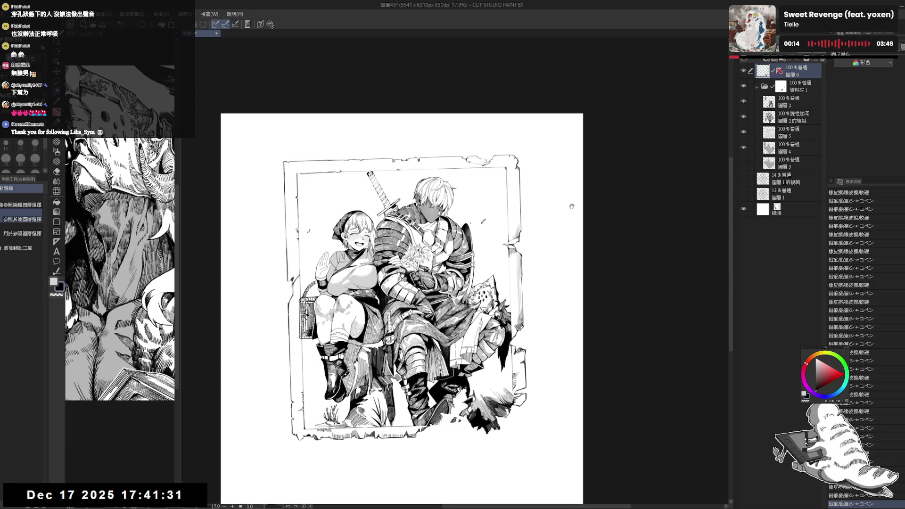
# Step: Select the empty background inside the frame with Auto Select, refining around the figures with the lasso
pyautogui.click(243, 172)
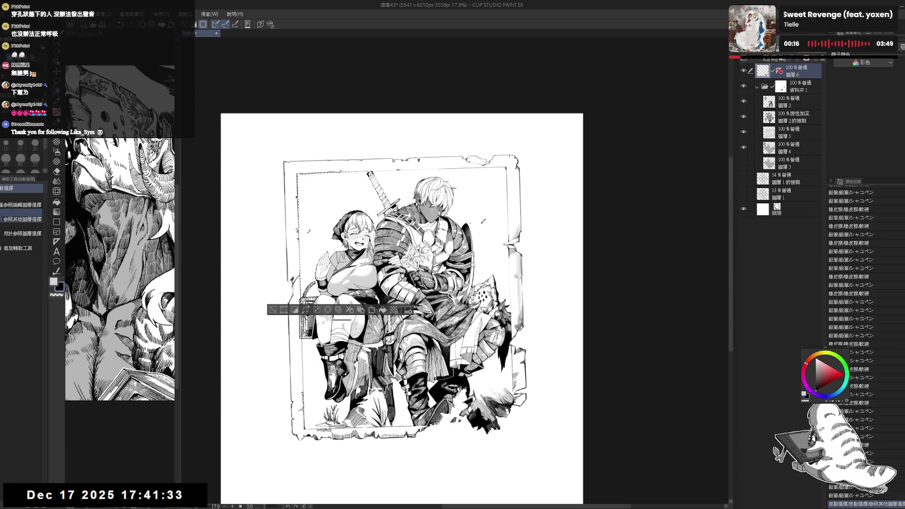
pyautogui.keyDown('shift'); pyautogui.click(482, 188); pyautogui.keyUp('shift')
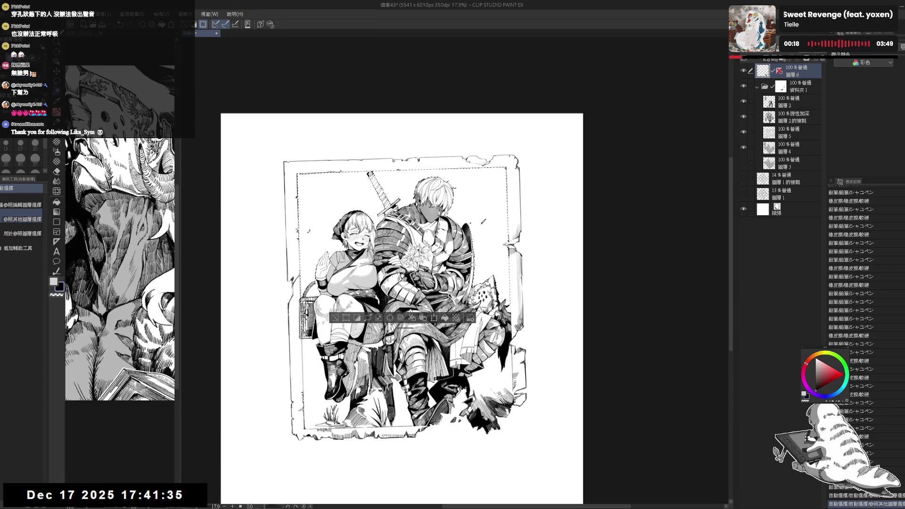
pyautogui.keyDown('shift'); pyautogui.click(317, 388); pyautogui.keyUp('shift')
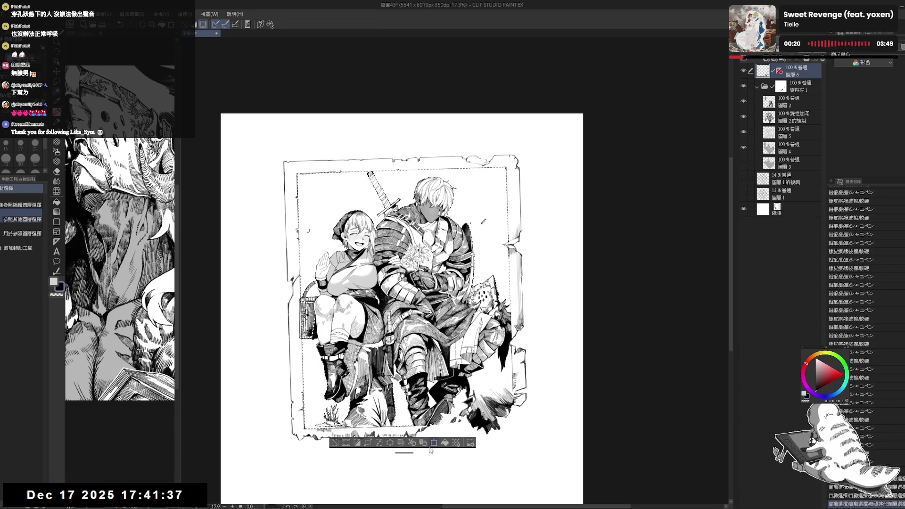
pyautogui.keyDown('shift'); pyautogui.click(448, 454); pyautogui.keyUp('shift')
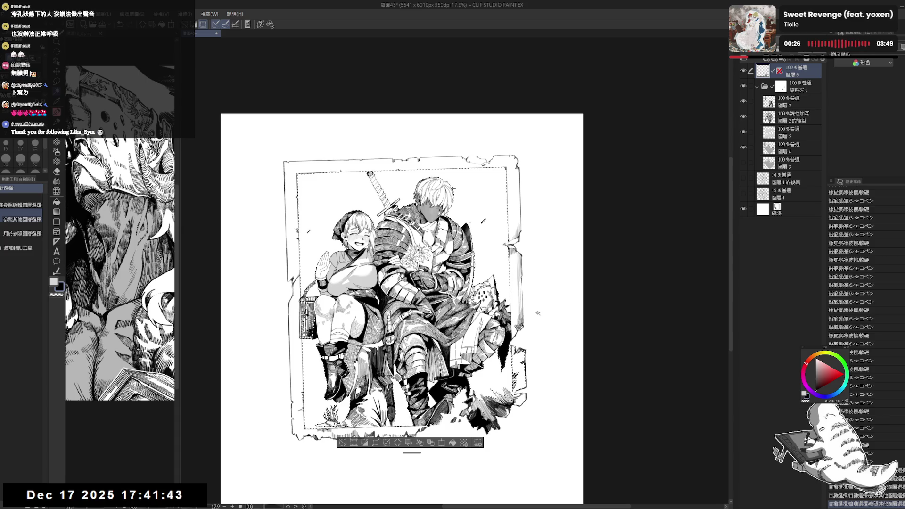
pyautogui.press('m')
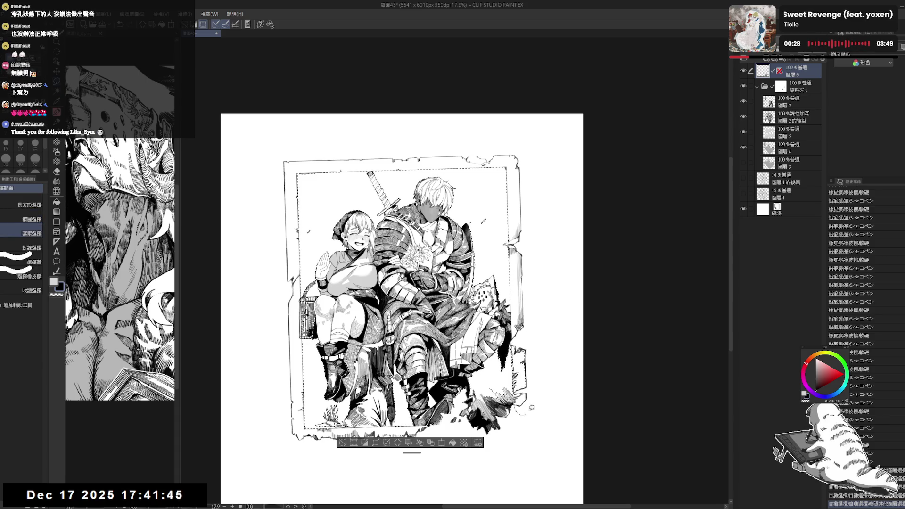
pyautogui.moveTo(531, 407); pyautogui.dragTo(525, 345)
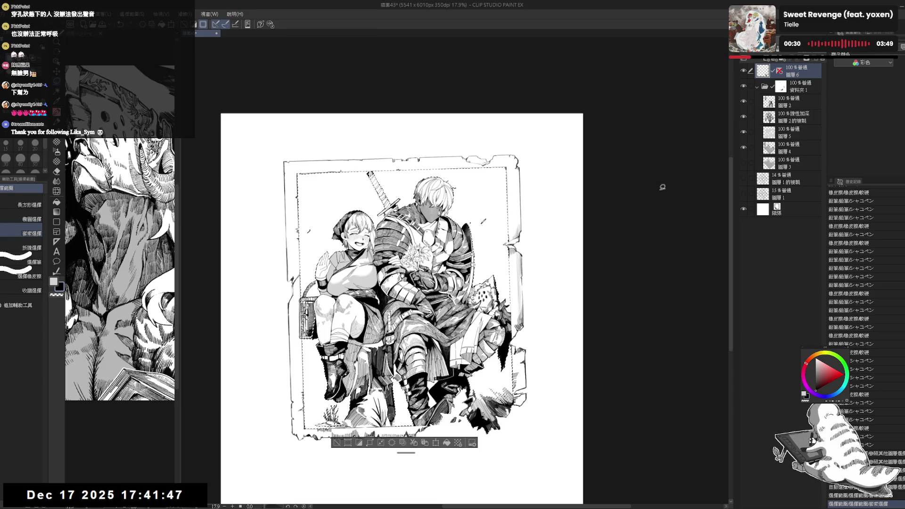
pyautogui.scroll(1, 663, 188)
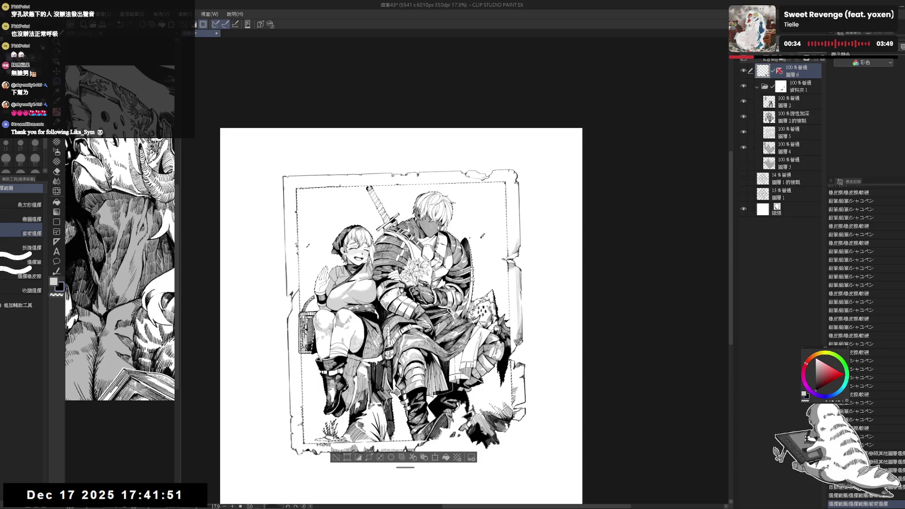
pyautogui.scroll(1, 408, 204)
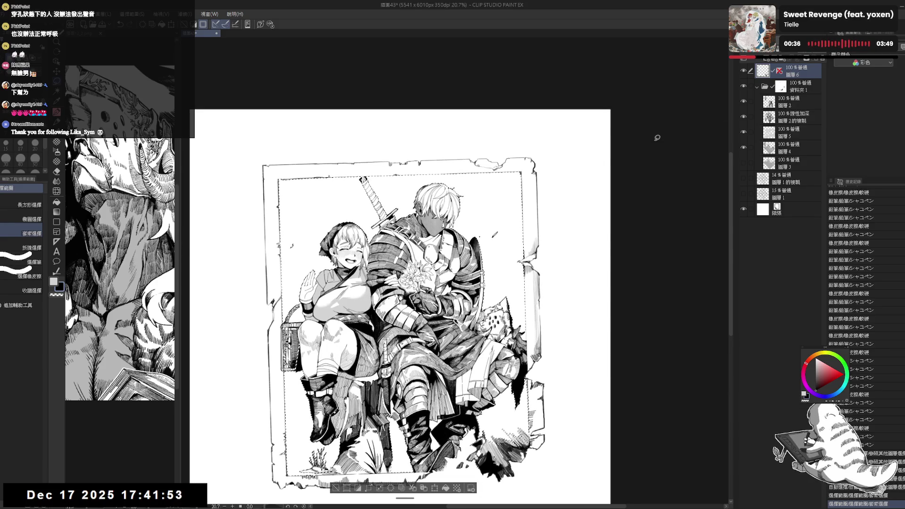
pyautogui.moveTo(575, 172); pyautogui.dragTo(584, 99)
pyautogui.moveTo(293, 340)
pyautogui.mouseDown()
pyautogui.moveTo(293, 391)
pyautogui.moveTo(583, 339)
pyautogui.moveTo(557, 211)
pyautogui.moveTo(547, 219)
pyautogui.moveTo(556, 254)
pyautogui.mouseUp()
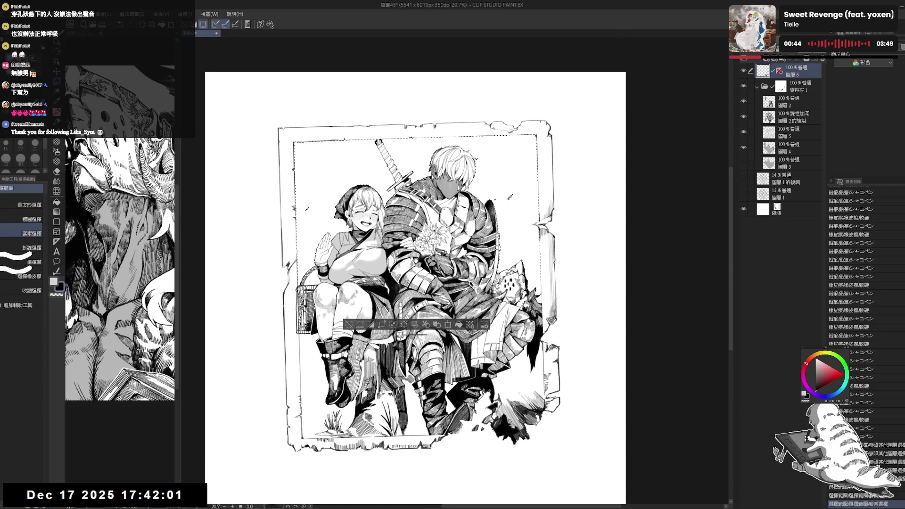
# Step: Add a new layer and move it beneath the line-art layers
pyautogui.press('w')
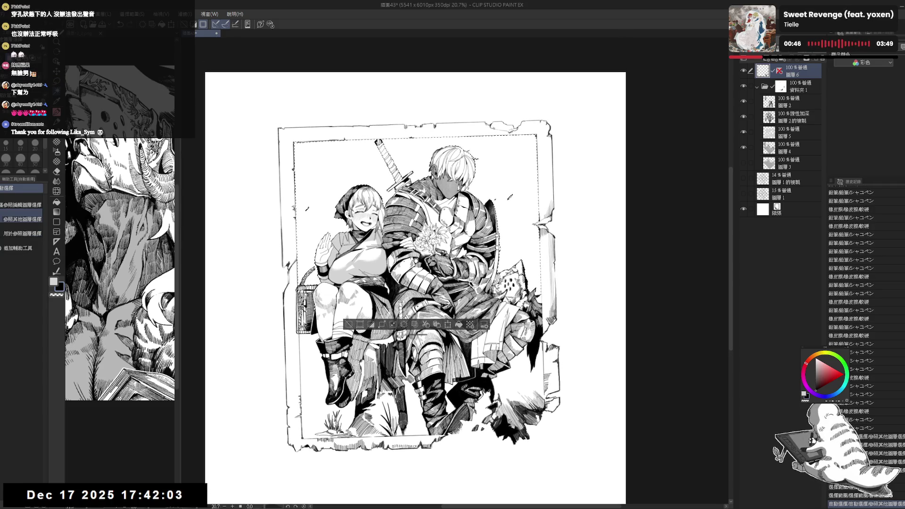
pyautogui.moveTo(571, 210); pyautogui.dragTo(570, 214)
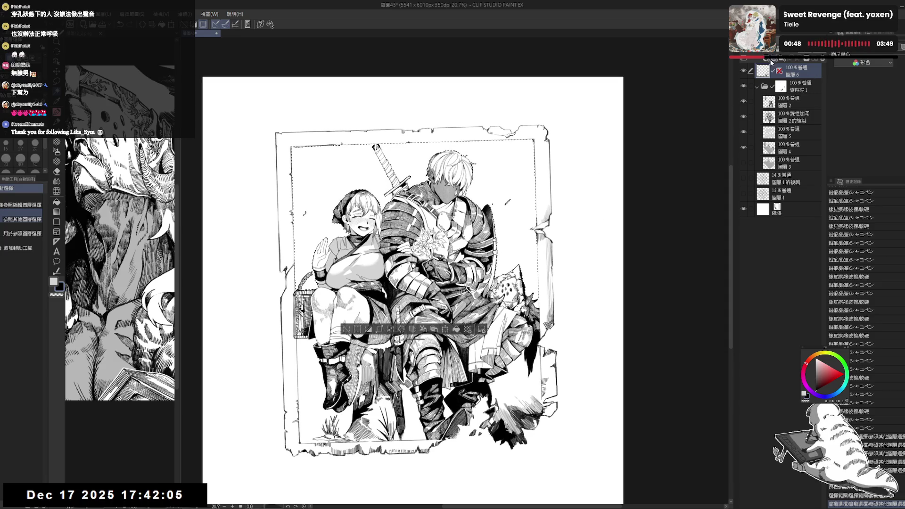
pyautogui.click(769, 60)
pyautogui.moveTo(791, 72)
pyautogui.mouseDown()
pyautogui.moveTo(801, 186)
pyautogui.moveTo(798, 175)
pyautogui.mouseUp()
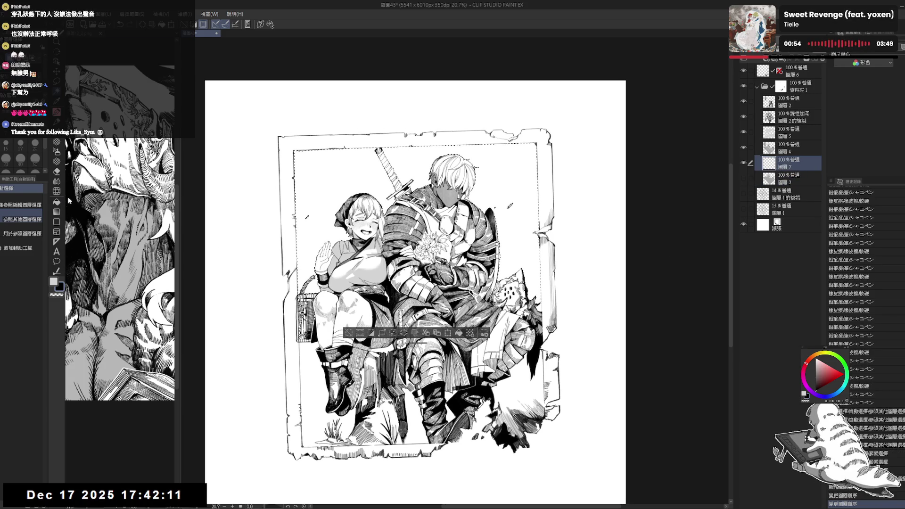
# Step: Fill the selected background with light gray and eyedrop a darker gray from the reference
pyautogui.press('x')
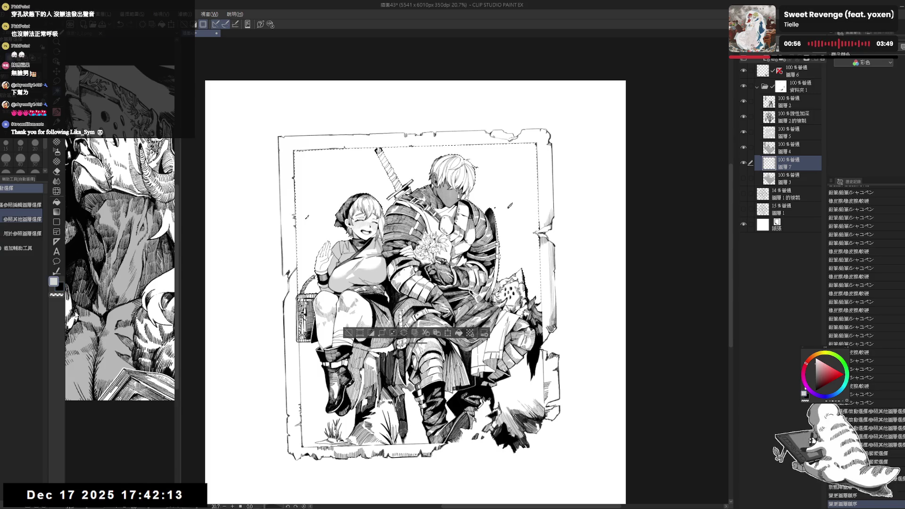
pyautogui.hotkey('alt', 'BackSpace')
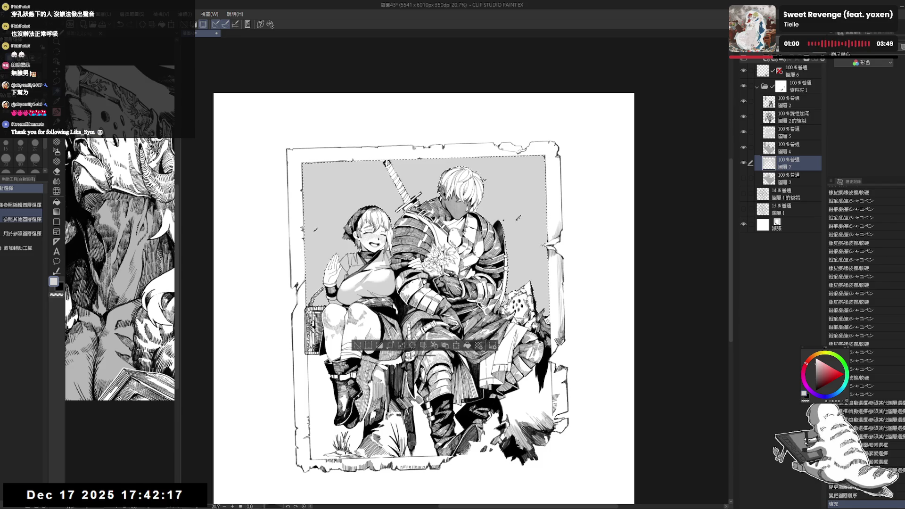
pyautogui.hotkey('alt', 'BackSpace')
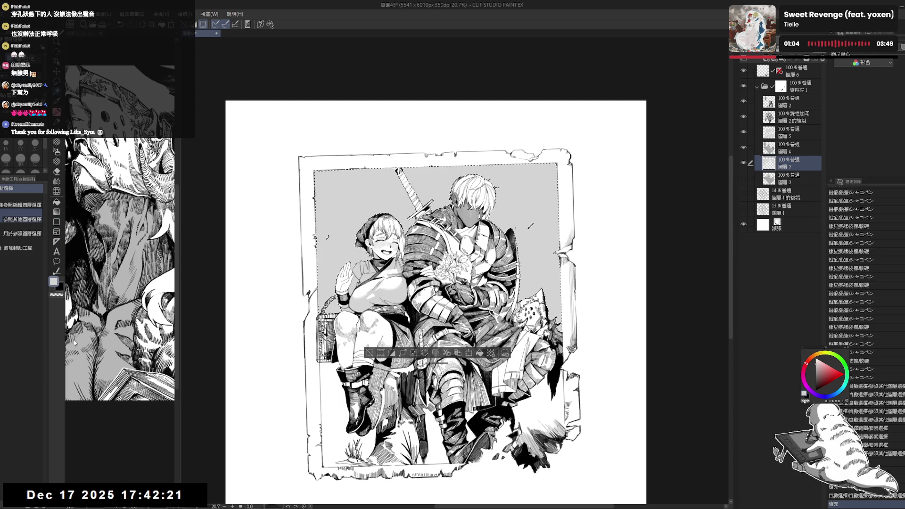
pyautogui.click(97, 282)
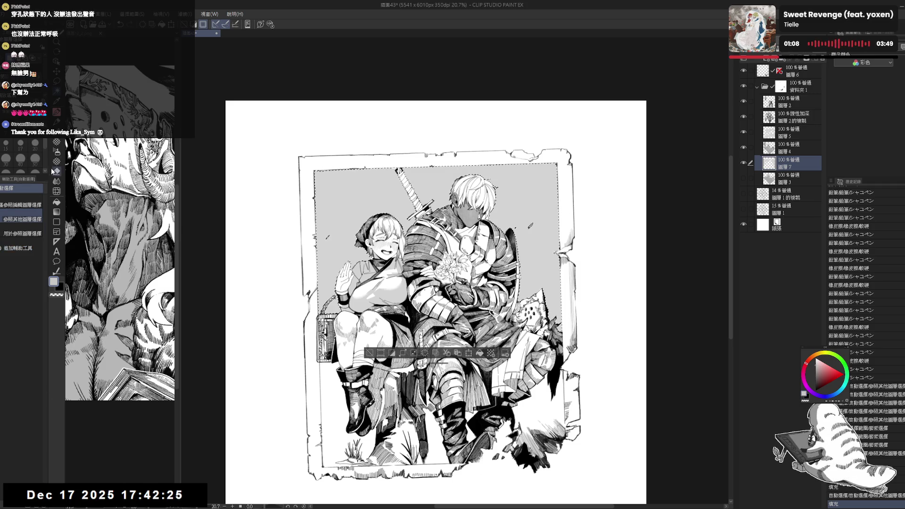
# Step: Try a transparent hatching stroke, then deselect and reselect 圖層 7's gray-filled area
pyautogui.click(56, 142)
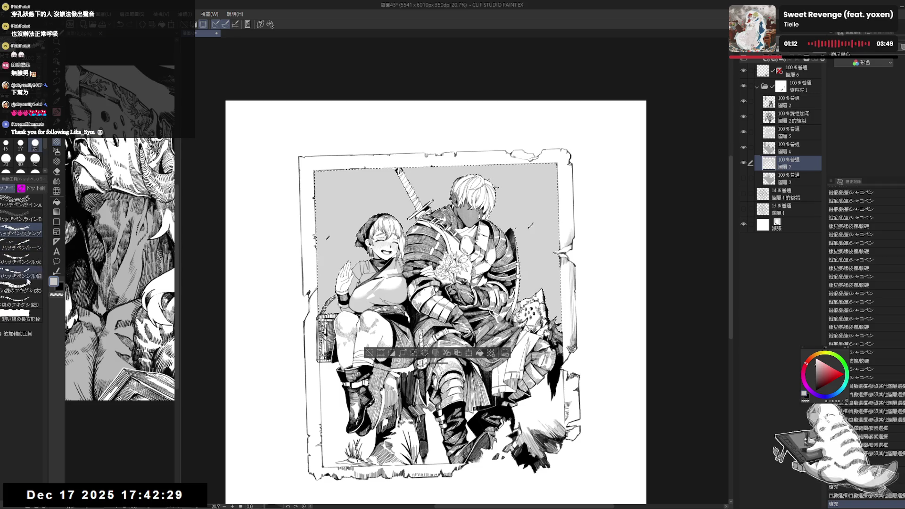
pyautogui.press('c')
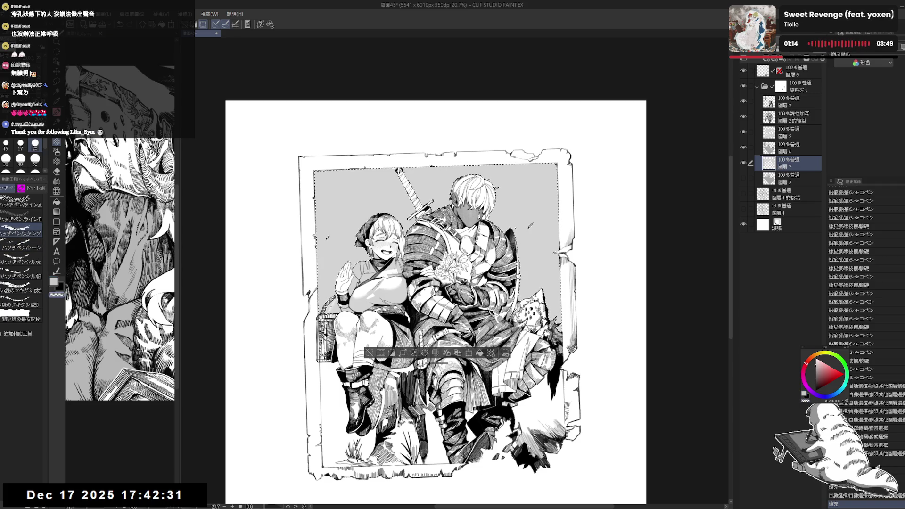
pyautogui.moveTo(424, 245); pyautogui.dragTo(443, 254)
pyautogui.hotkey('ctrl', 'd')
pyautogui.moveTo(542, 165)
pyautogui.mouseDown()
pyautogui.moveTo(494, 283)
pyautogui.moveTo(425, 365)
pyautogui.mouseUp()
pyautogui.press('p')
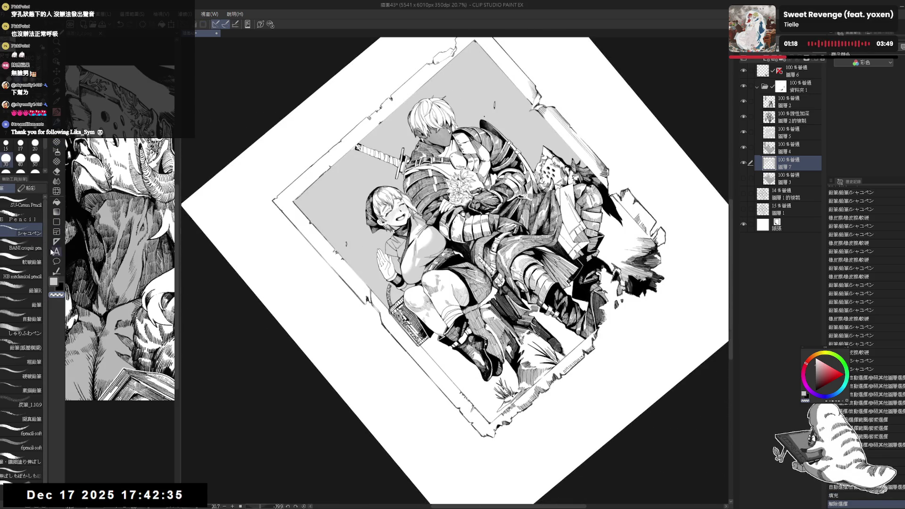
pyautogui.hotkey('ctrl', '@')
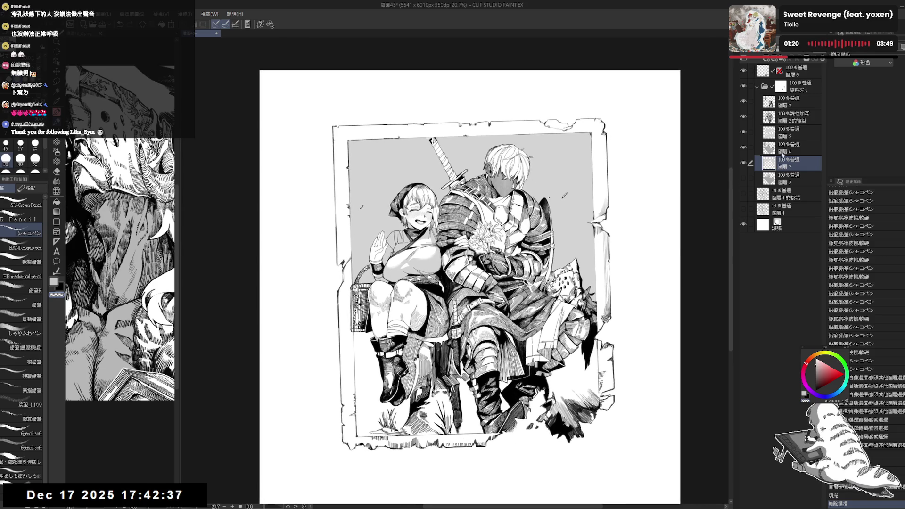
pyautogui.keyDown('ctrl'); pyautogui.click(766, 165); pyautogui.keyUp('ctrl')
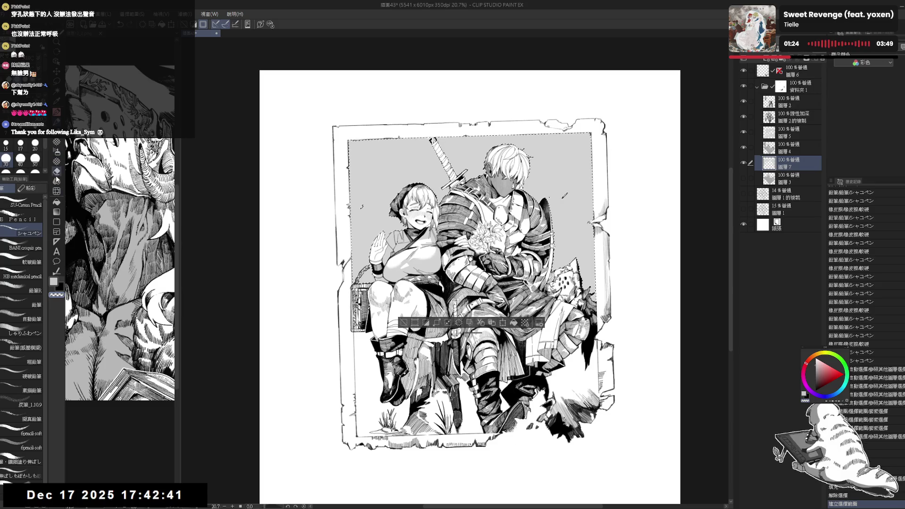
pyautogui.click(56, 161)
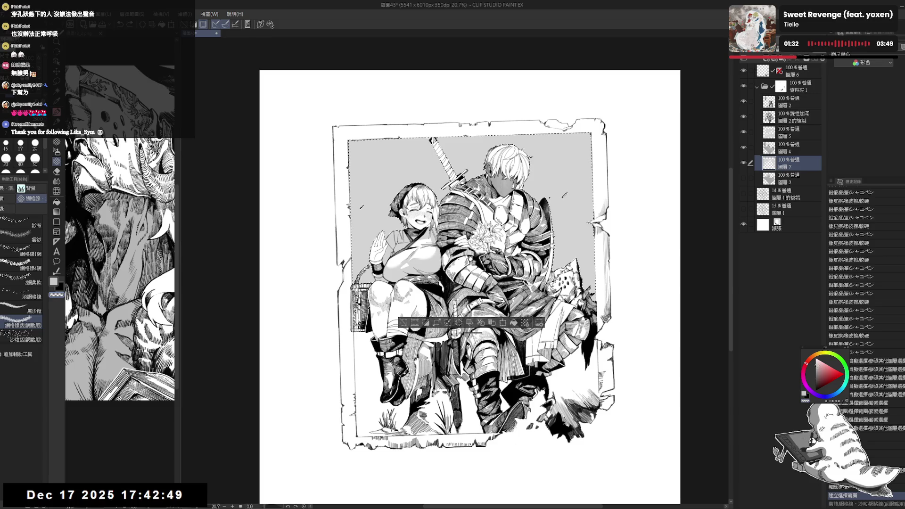
# Step: Refill the background selection with darker gray and add a dotted screentone stroke
pyautogui.click(813, 369)
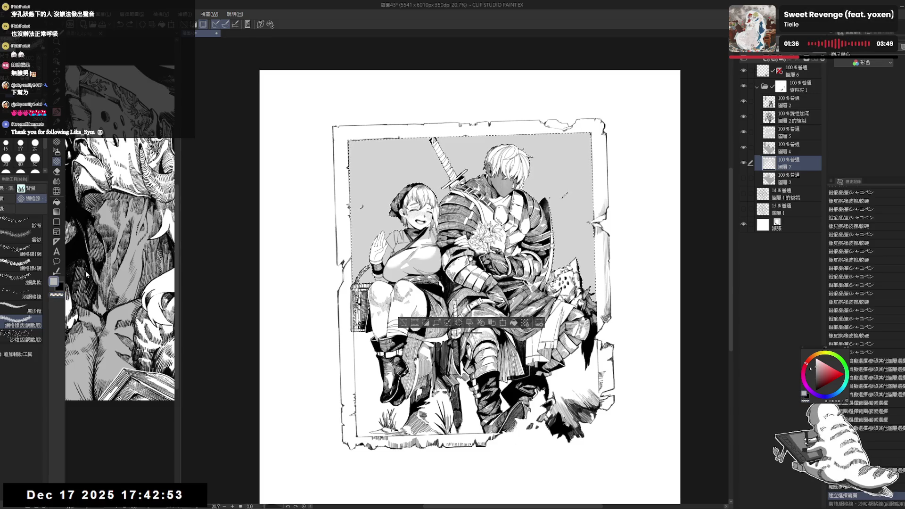
pyautogui.hotkey('alt', 'Delete')
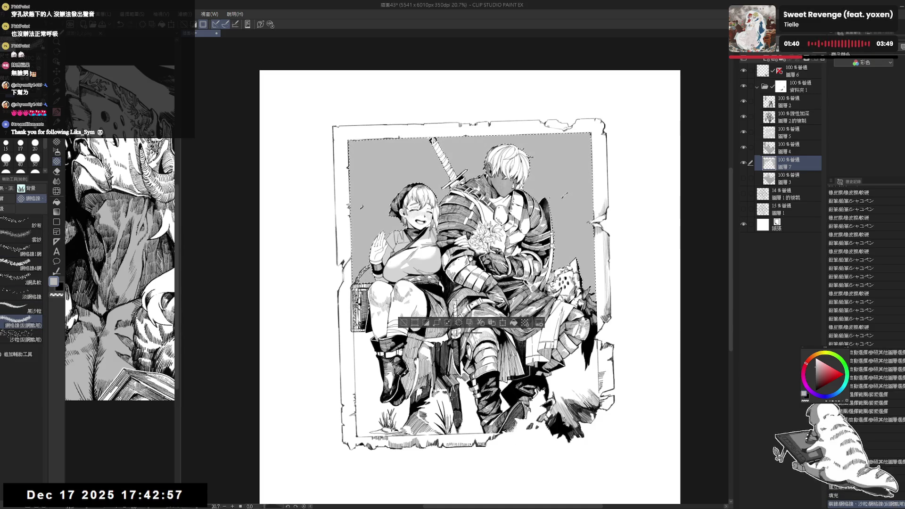
pyautogui.click(56, 294)
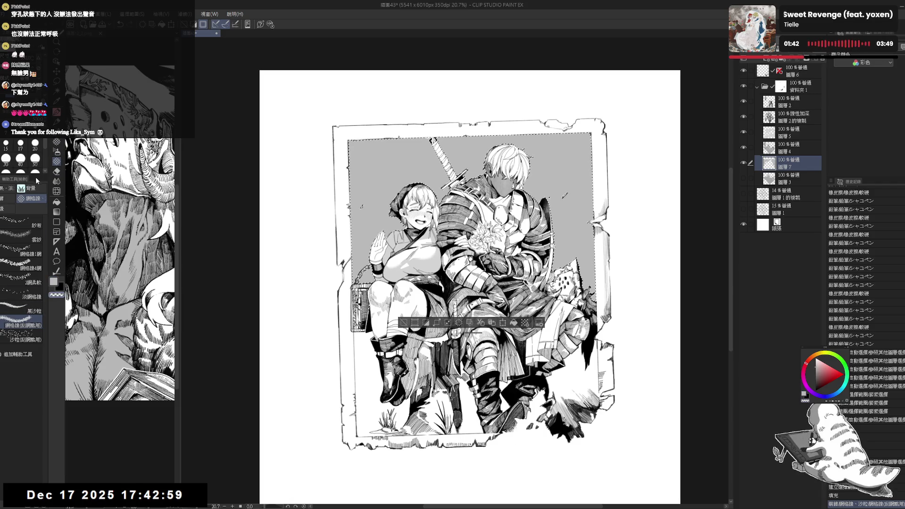
pyautogui.scroll(-2, 42, 153)
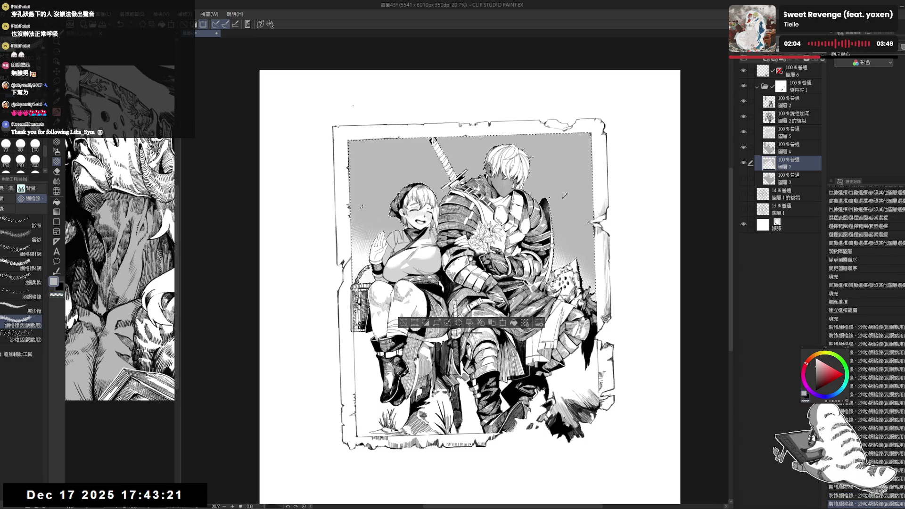
pyautogui.scroll(-1, 361, 120)
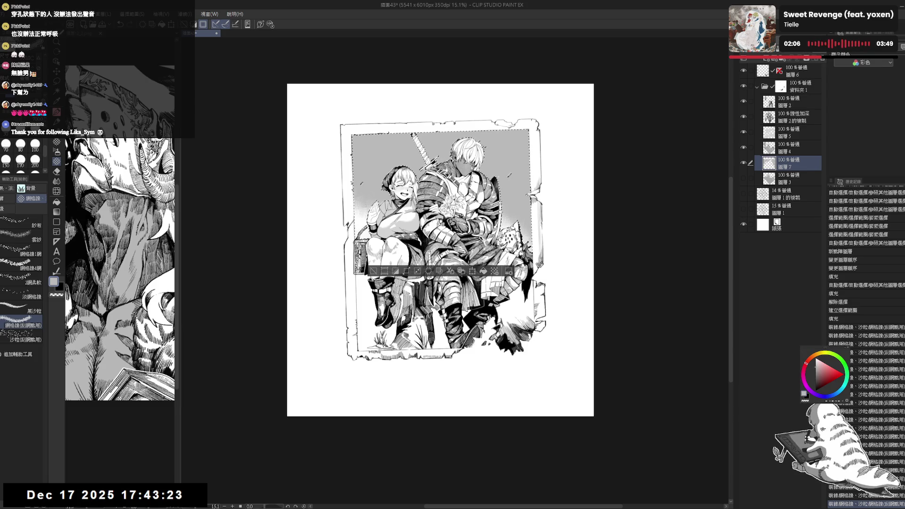
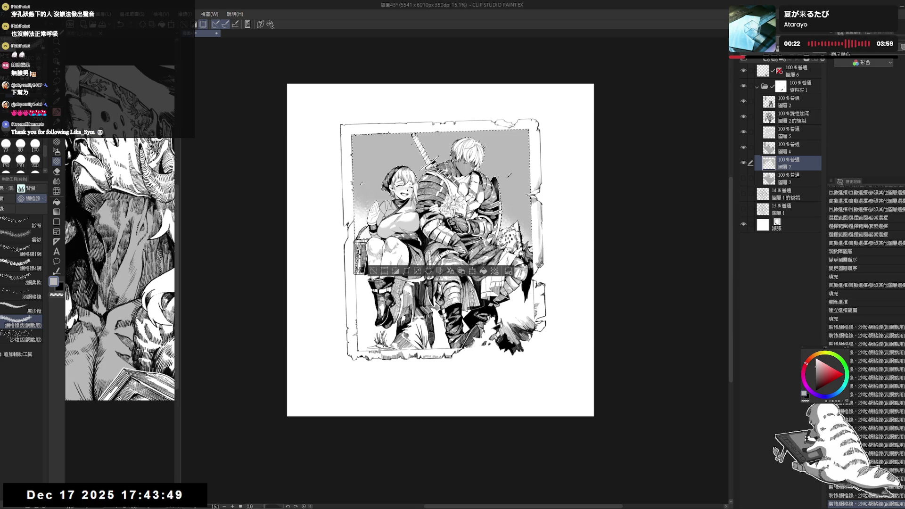
# Step: Swap to a lighter grey, zoom out to the whole page, and deselect the background
pyautogui.scroll(1, 412, 158)
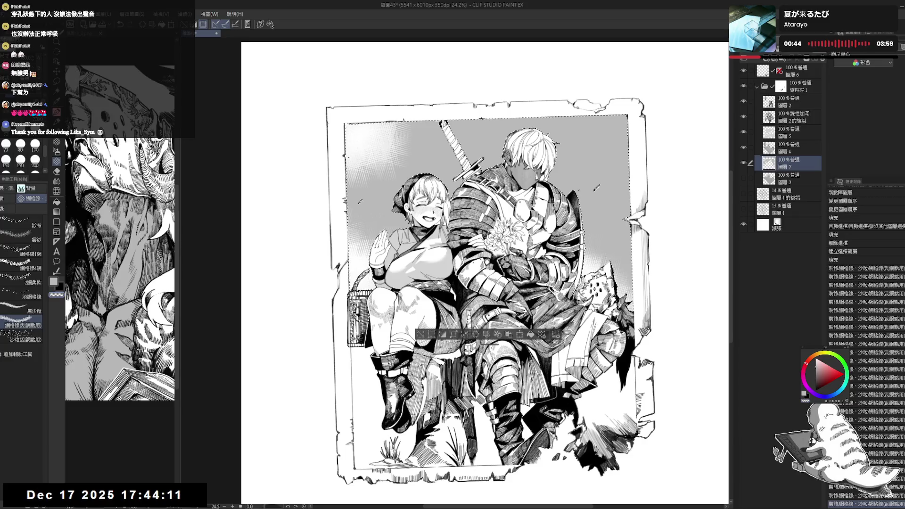
pyautogui.press('x')
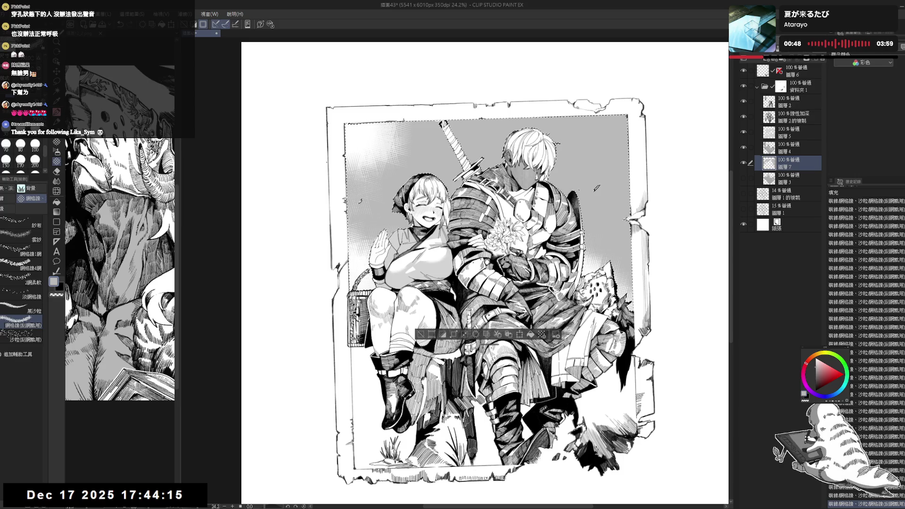
pyautogui.press('x')
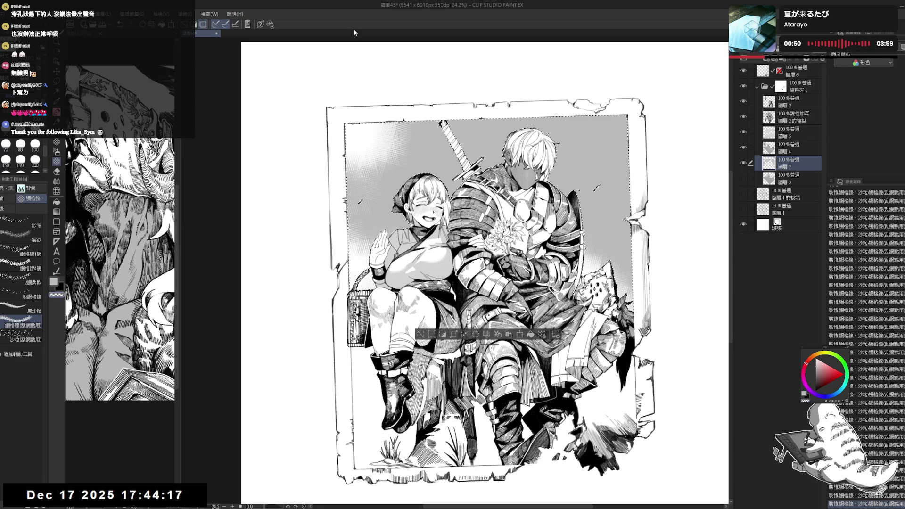
pyautogui.hotkey('ctrl', '-')
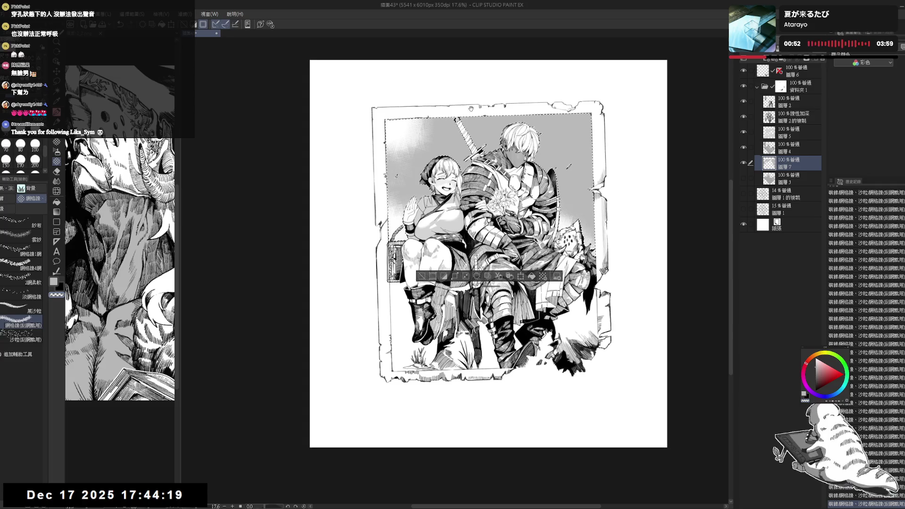
pyautogui.hotkey('ctrl', 'd')
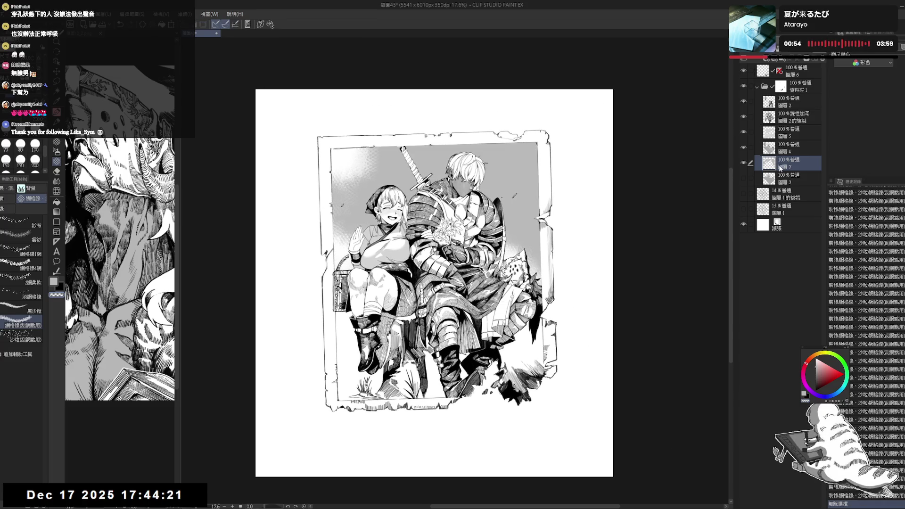
pyautogui.click(773, 59)
# Step: On a new layer clipped to layer 7, lay a grey gradient over the background at 26% opacity
pyautogui.hotkey('ctrl', 'alt', 'g')
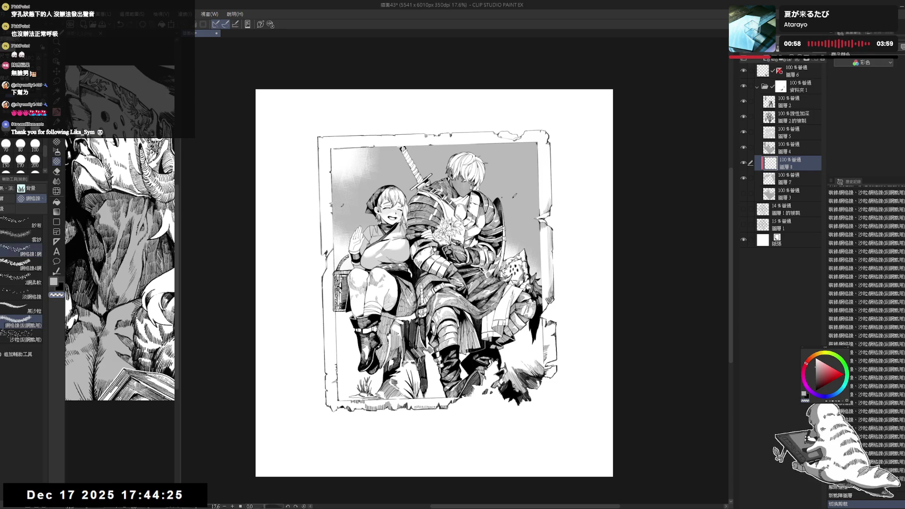
pyautogui.click(57, 213)
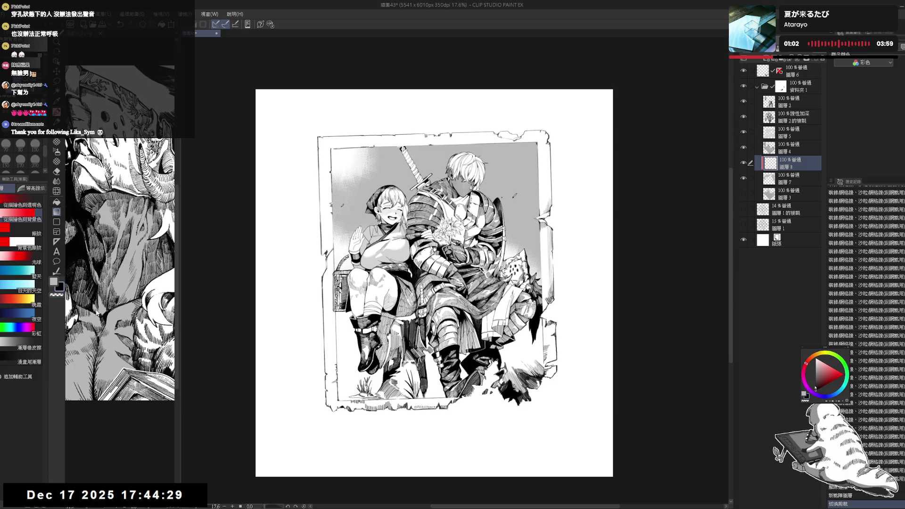
pyautogui.press('x')
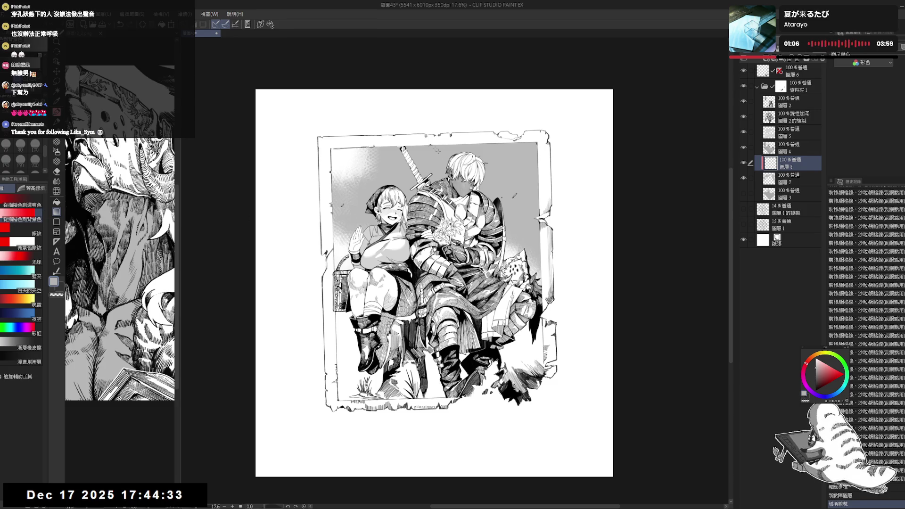
pyautogui.moveTo(419, 152); pyautogui.dragTo(421, 200)
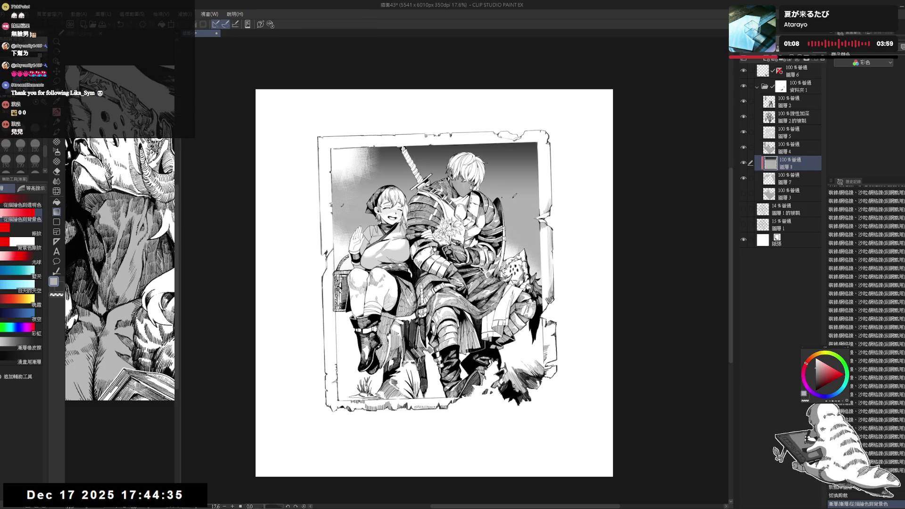
pyautogui.hotkey('ctrl', 'z')
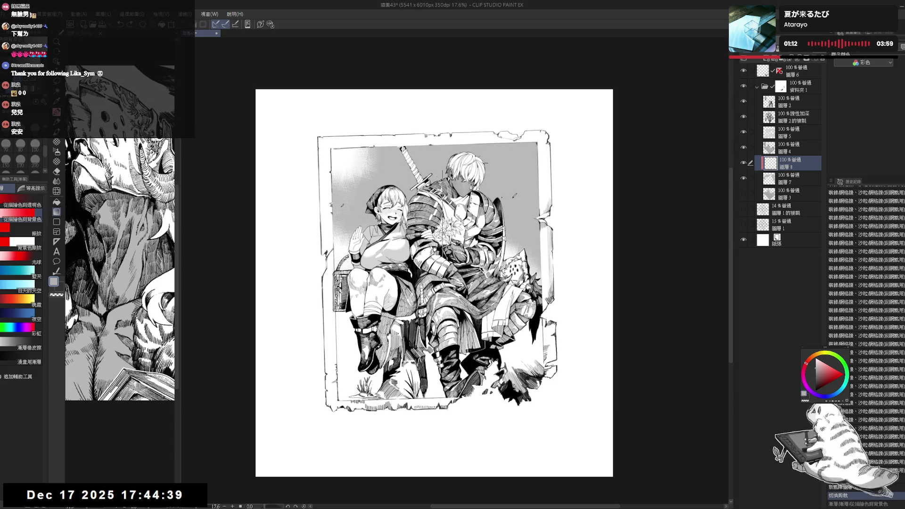
pyautogui.moveTo(554, 156); pyautogui.dragTo(555, 234)
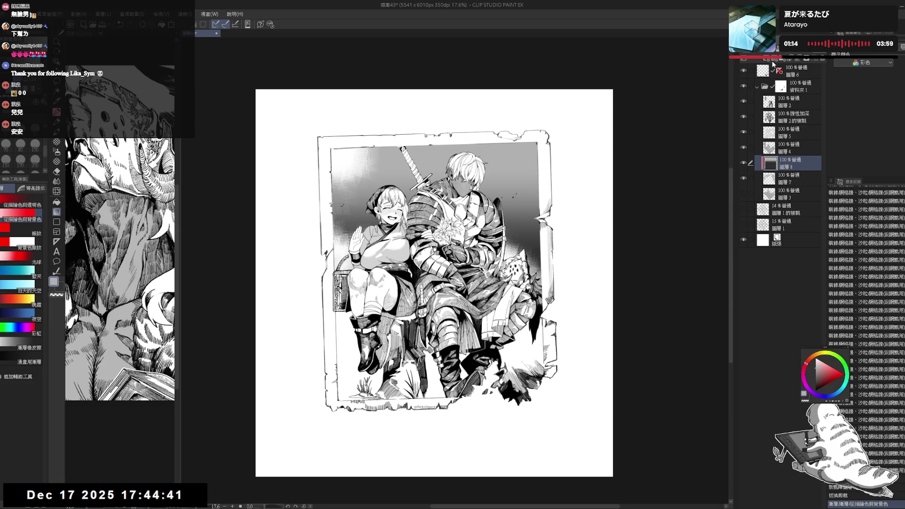
pyautogui.scroll(-2, 784, 60)
pyautogui.moveTo(820, 47); pyautogui.dragTo(793, 47)
pyautogui.moveTo(441, 218); pyautogui.dragTo(452, 223)
# Step: On layer 7, erase lines with a transparent-colour pencil
pyautogui.press('e')
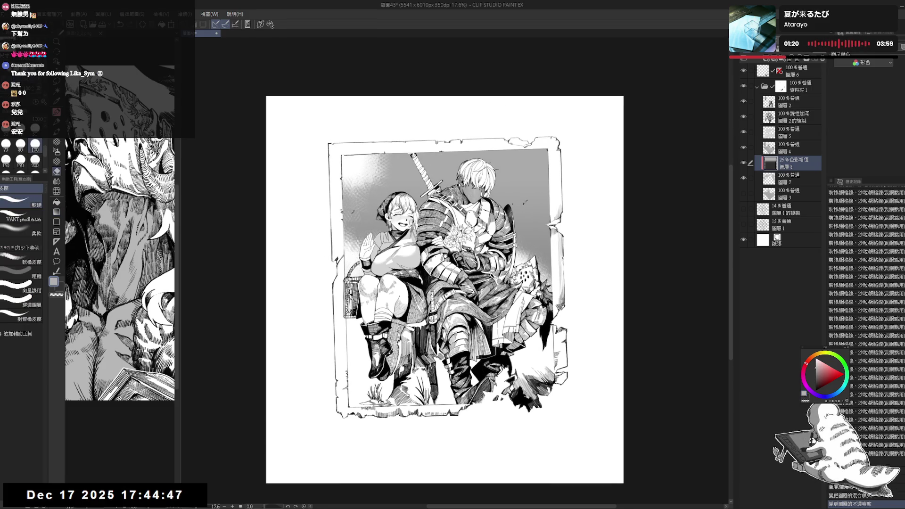
pyautogui.press('p')
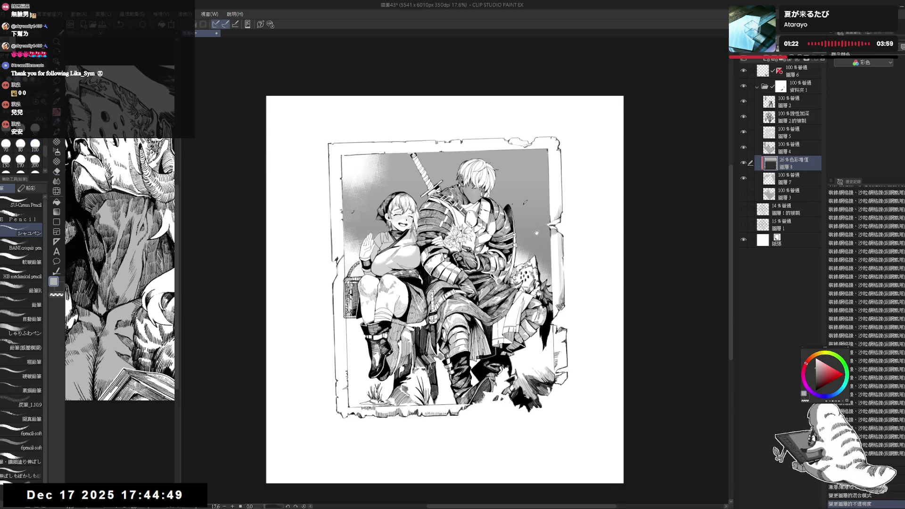
pyautogui.moveTo(537, 233); pyautogui.dragTo(528, 233)
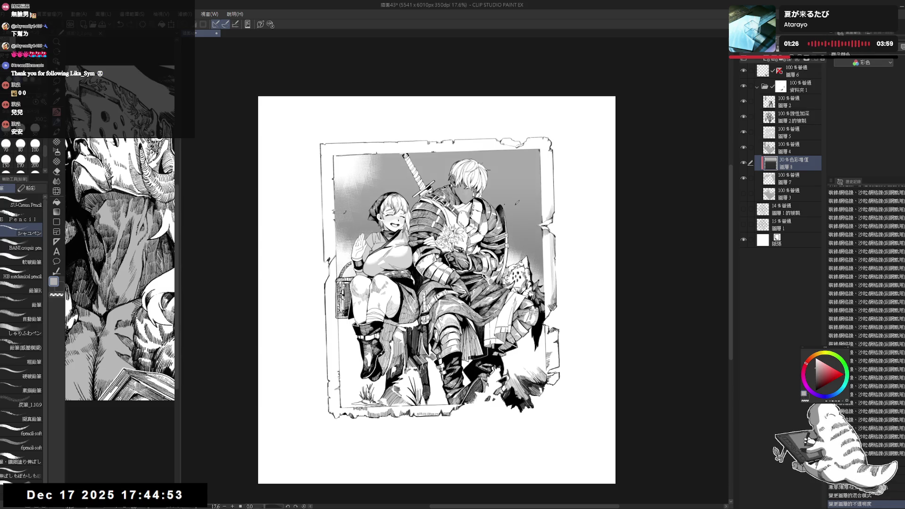
pyautogui.moveTo(660, 282); pyautogui.dragTo(656, 272)
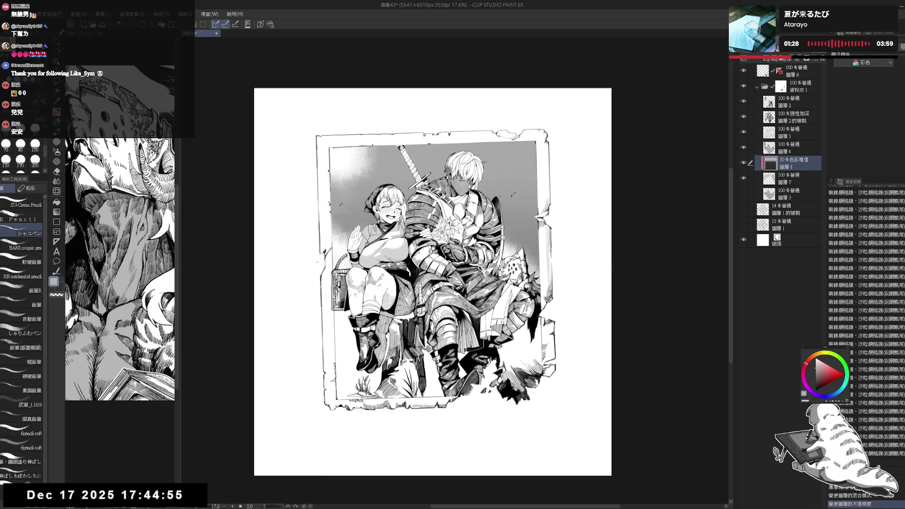
pyautogui.click(777, 183)
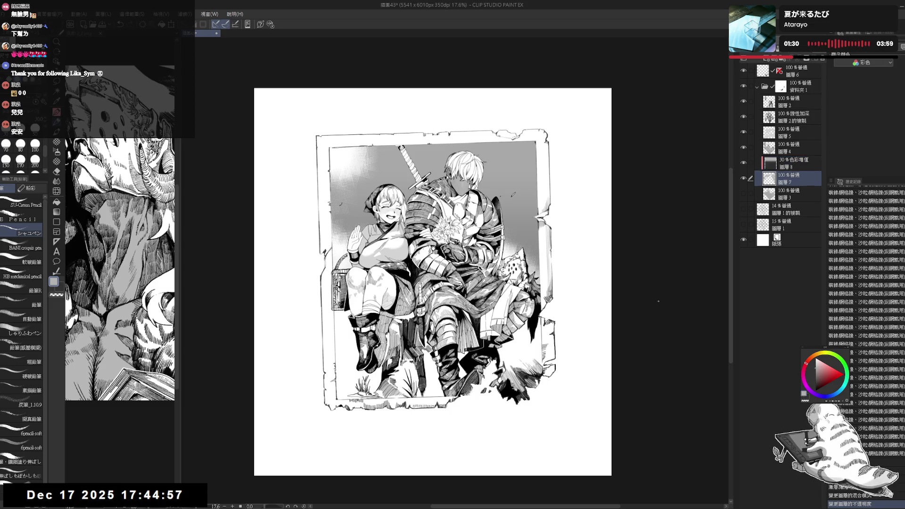
pyautogui.moveTo(377, 169); pyautogui.dragTo(383, 176)
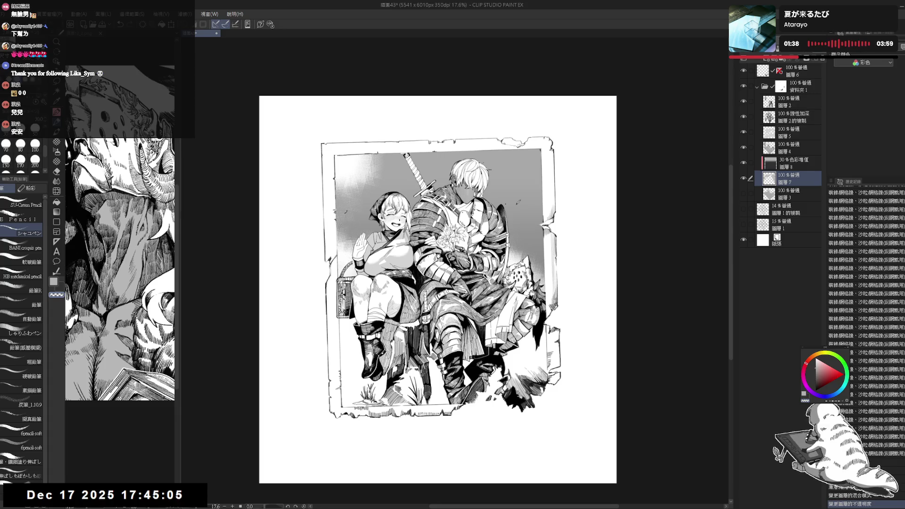
pyautogui.click(56, 295)
pyautogui.click(344, 176)
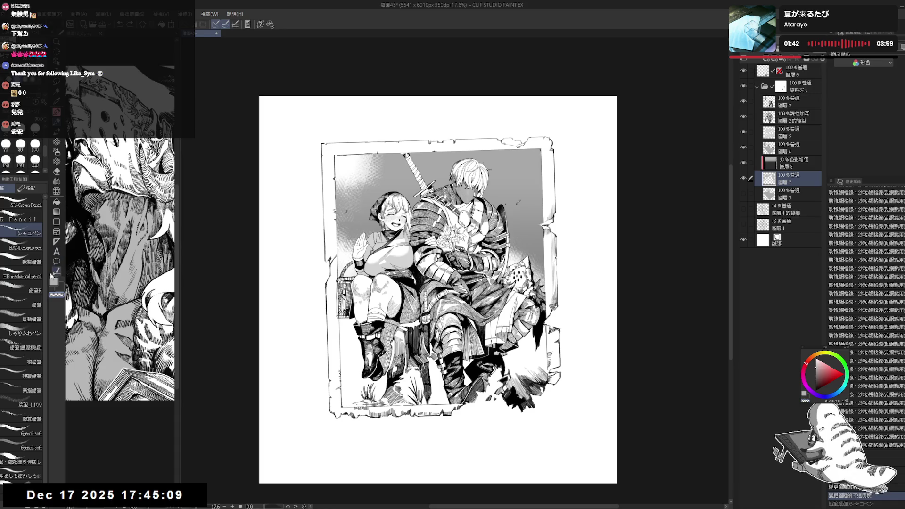
# Step: Hide the multiply gradient layer and add mesh screentone hatching to the artwork
pyautogui.click(743, 163)
pyautogui.press('c')
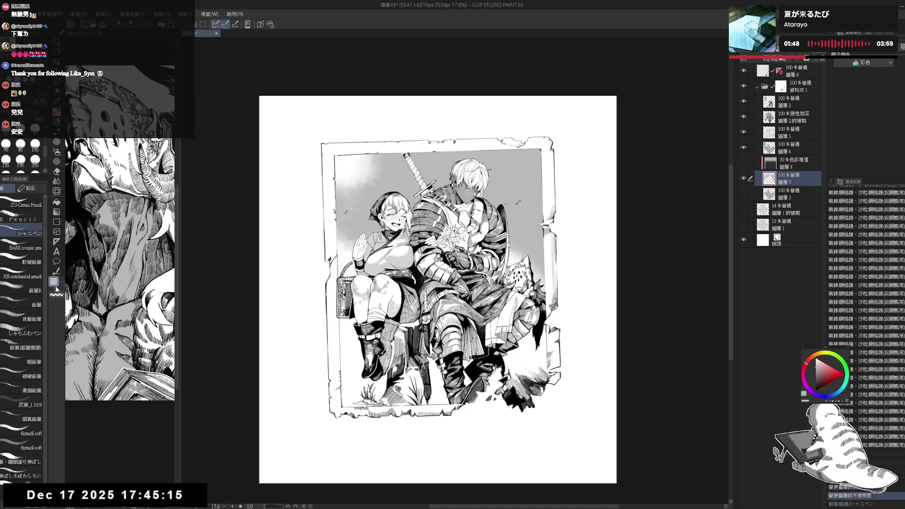
pyautogui.click(57, 142)
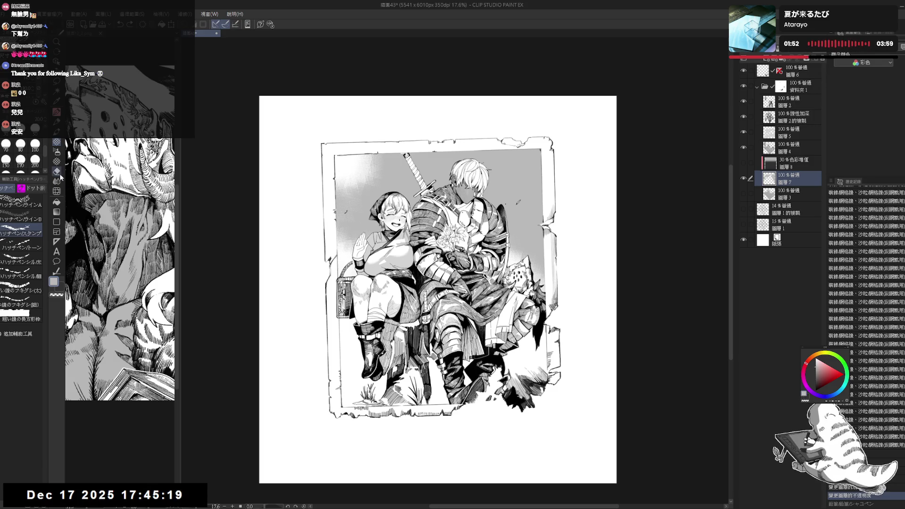
pyautogui.click(56, 161)
pyautogui.moveTo(346, 188); pyautogui.dragTo(360, 174)
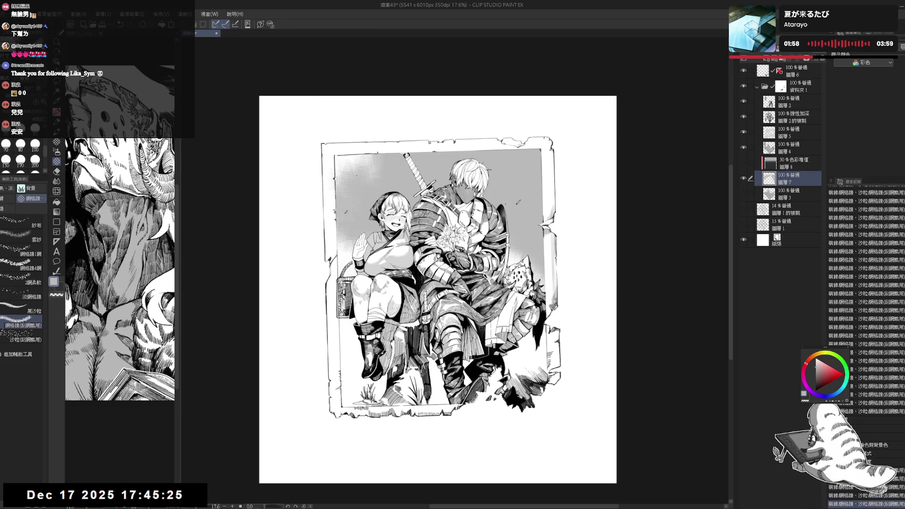
pyautogui.moveTo(368, 202)
pyautogui.mouseDown()
pyautogui.moveTo(336, 171)
pyautogui.moveTo(336, 179)
pyautogui.mouseUp()
# Step: Erase small marks near the frame's top-left and set the page view upright
pyautogui.press('e')
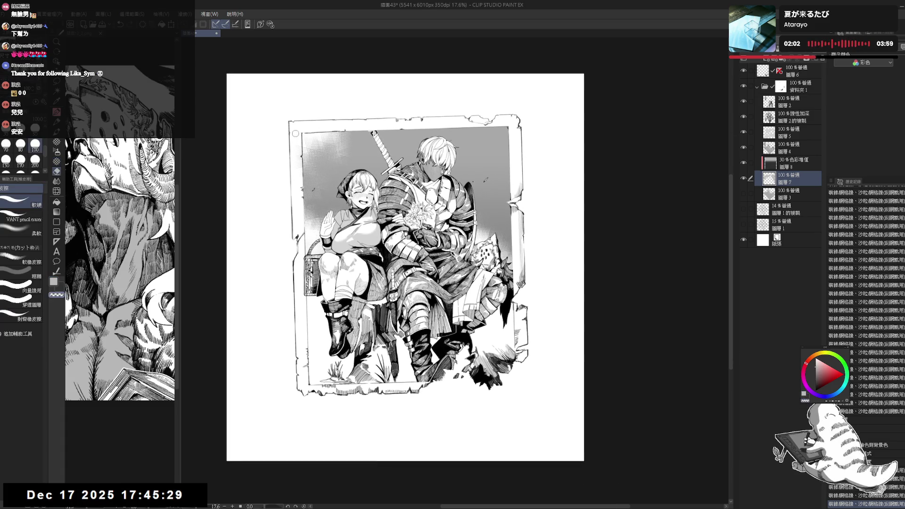
pyautogui.moveTo(299, 141); pyautogui.dragTo(301, 160)
pyautogui.moveTo(330, 122); pyautogui.dragTo(343, 156)
pyautogui.press('b')
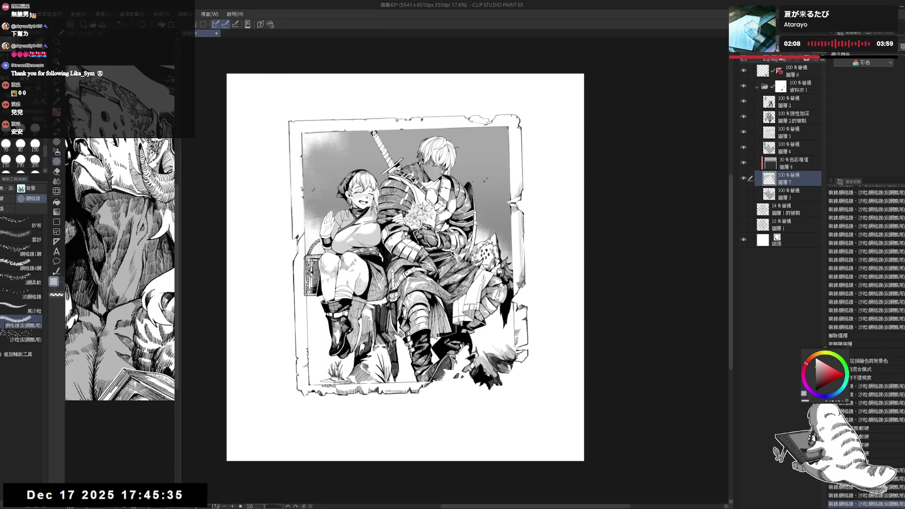
pyautogui.press('p')
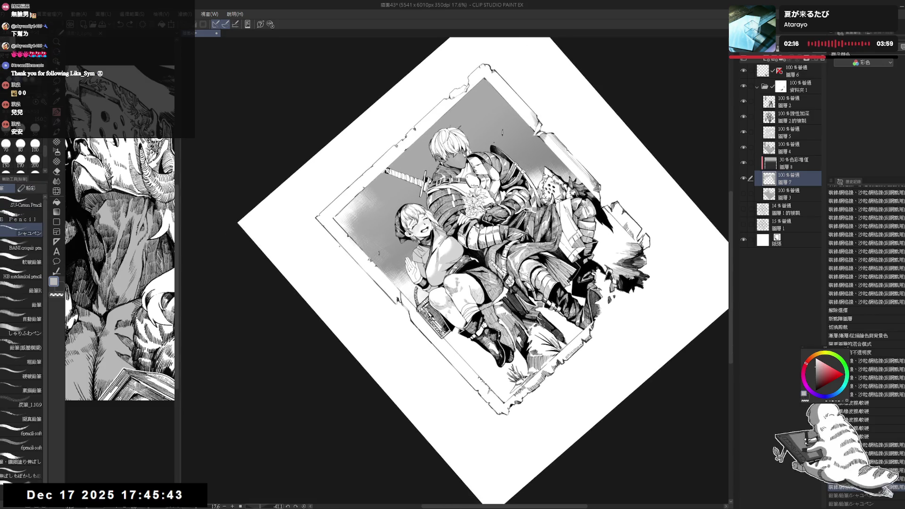
pyautogui.hotkey('ctrl', '@')
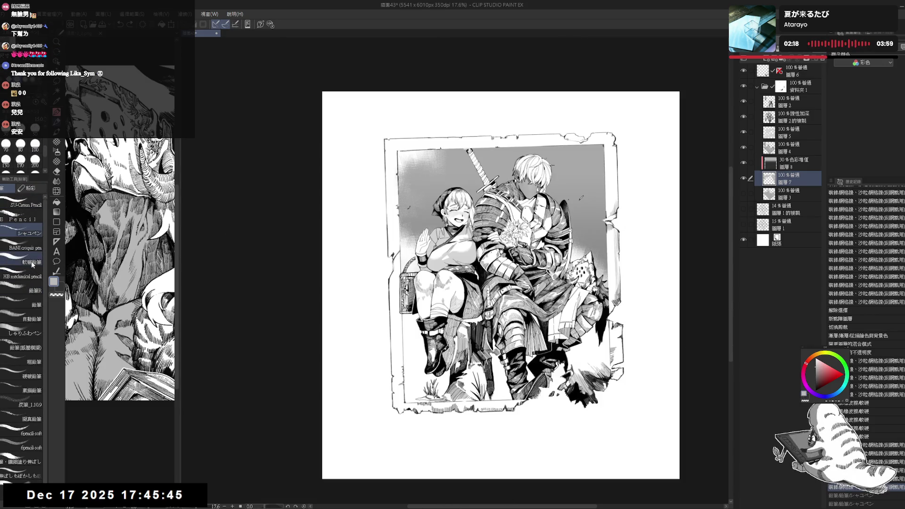
# Step: Rotate the page view to about -58 degrees and pick the screentone grain brush
pyautogui.click(56, 161)
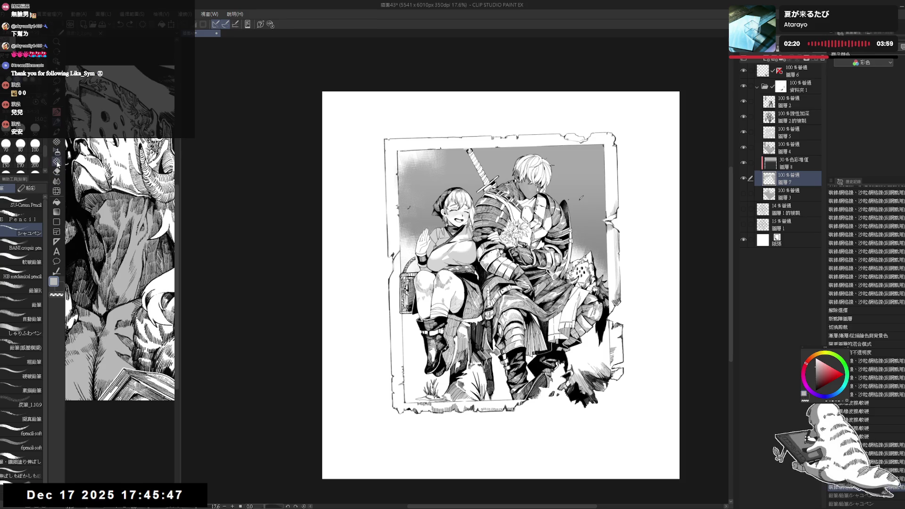
pyautogui.press('r')
pyautogui.moveTo(368, 307)
pyautogui.mouseDown()
pyautogui.moveTo(378, 341)
pyautogui.moveTo(436, 403)
pyautogui.moveTo(452, 408)
pyautogui.mouseUp()
pyautogui.press('p')
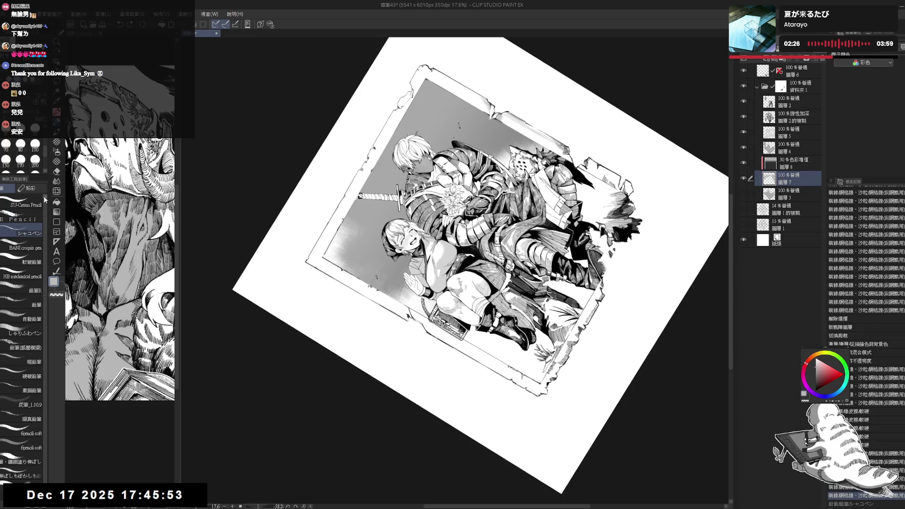
pyautogui.click(56, 142)
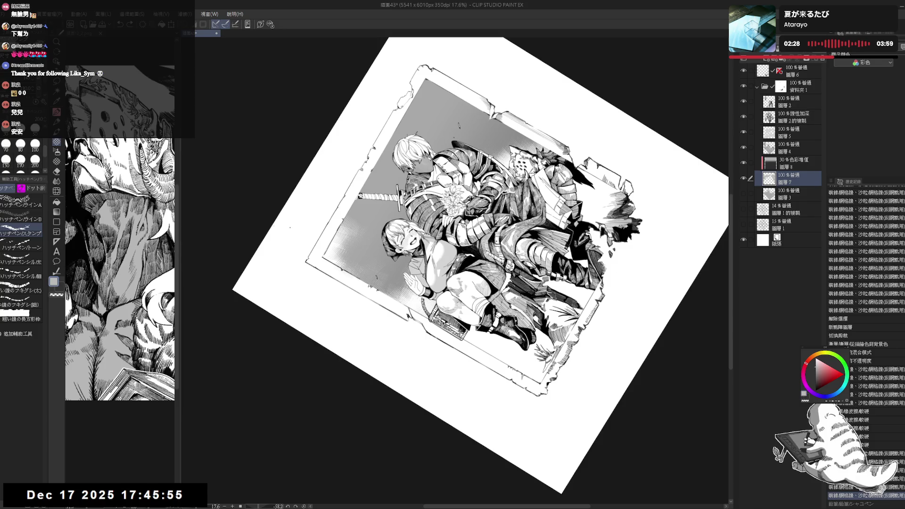
pyautogui.click(57, 161)
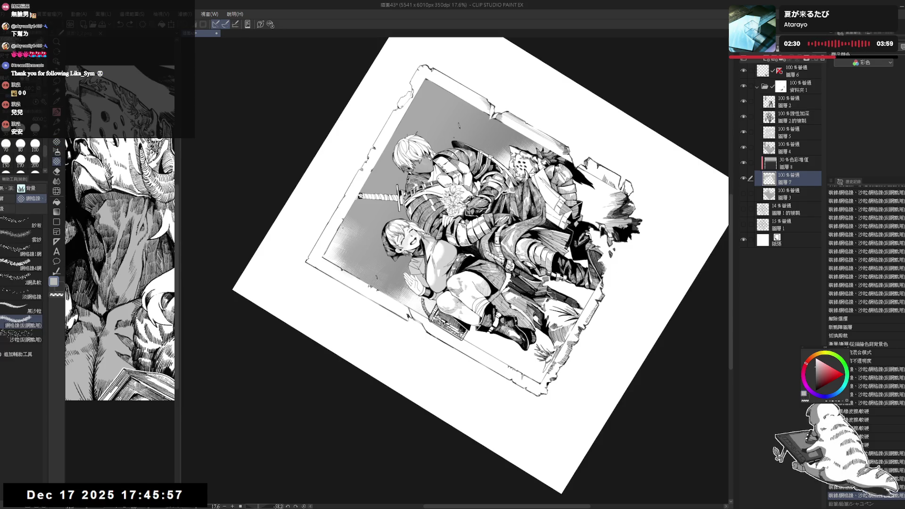
# Step: Brush grey tone beside the girl's head, then erase part of it to lighten
pyautogui.moveTo(344, 219); pyautogui.dragTo(328, 254)
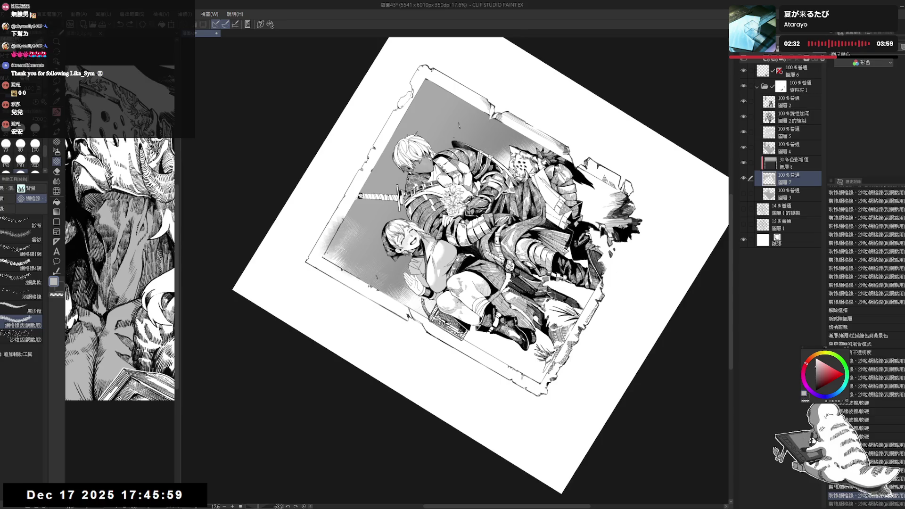
pyautogui.press('e')
pyautogui.moveTo(339, 210); pyautogui.dragTo(324, 265)
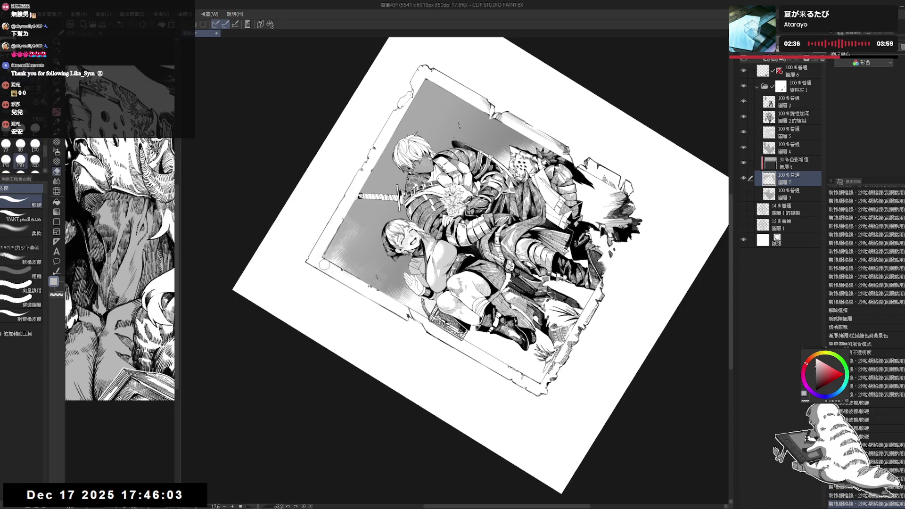
pyautogui.press('b')
pyautogui.hotkey('ctrl', '0')
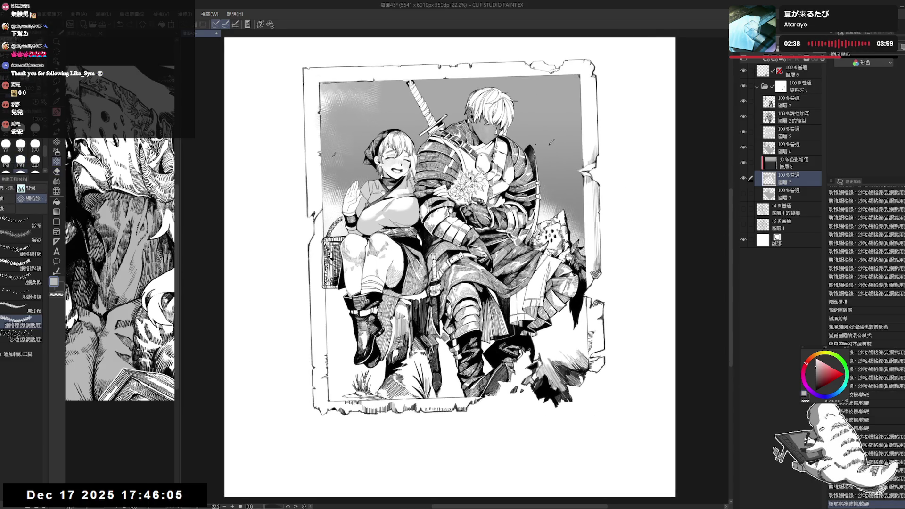
# Step: Add a few small pencil marks near the frame's right side
pyautogui.press('p')
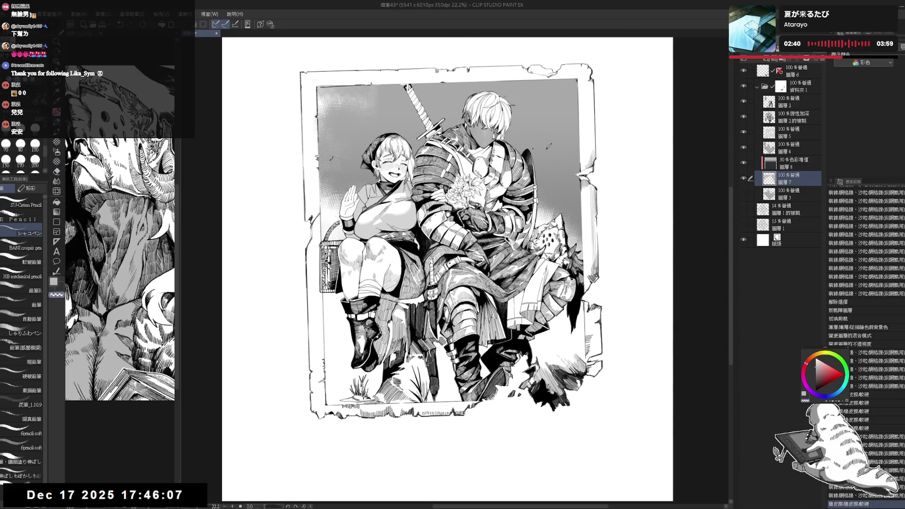
pyautogui.click(538, 219)
pyautogui.click(538, 219)
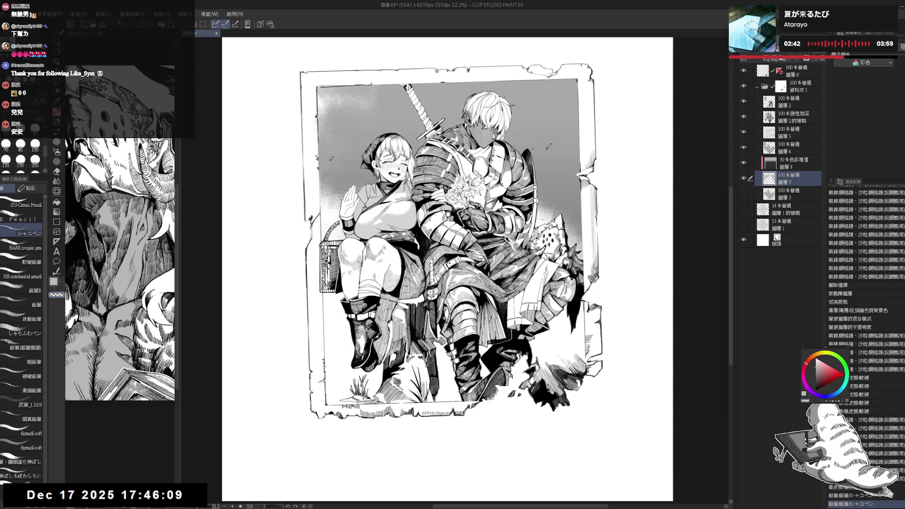
pyautogui.hotkey('ctrl', '-')
pyautogui.press('c')
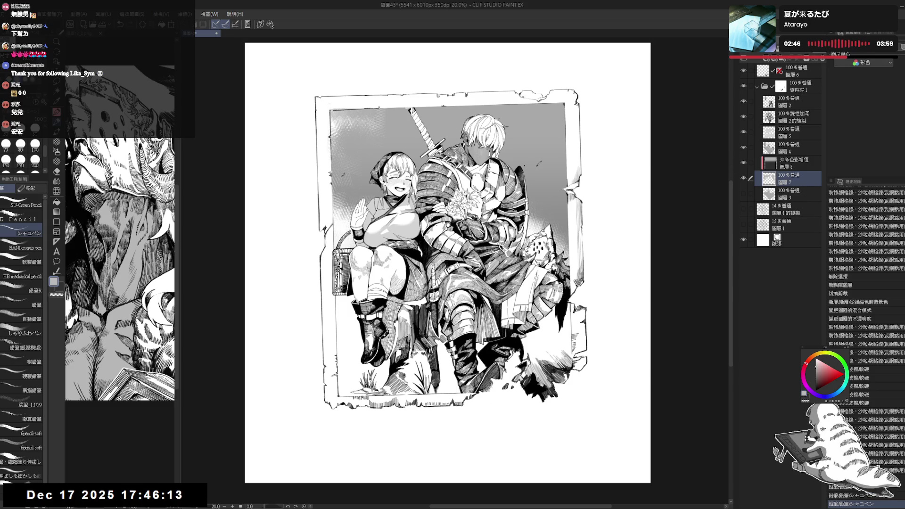
pyautogui.click(538, 225)
pyautogui.press('c')
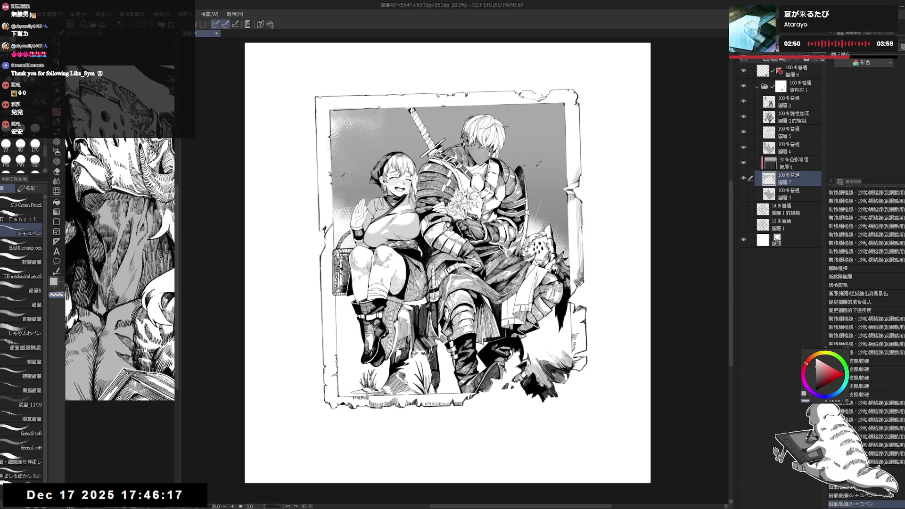
pyautogui.click(56, 161)
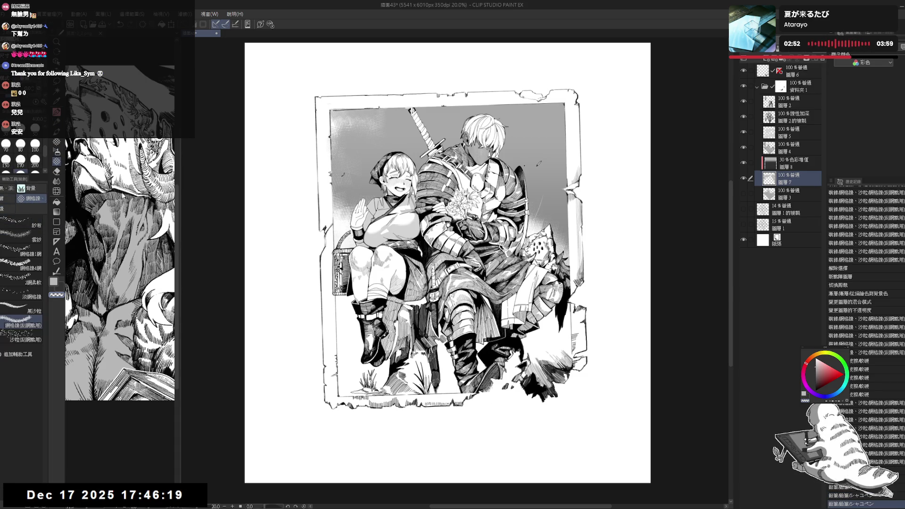
# Step: Erase a patch on the frame's right edge and add faint light strokes beside it
pyautogui.scroll(1, 534, 203)
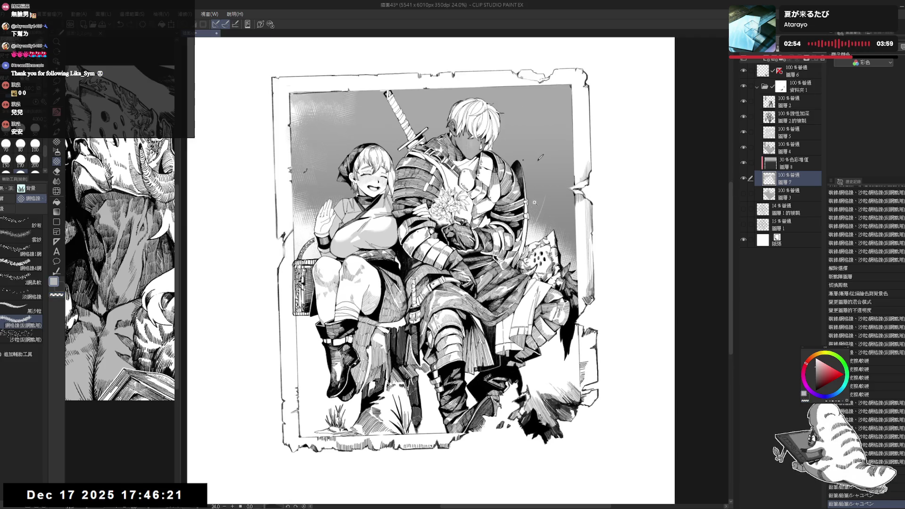
pyautogui.press('p')
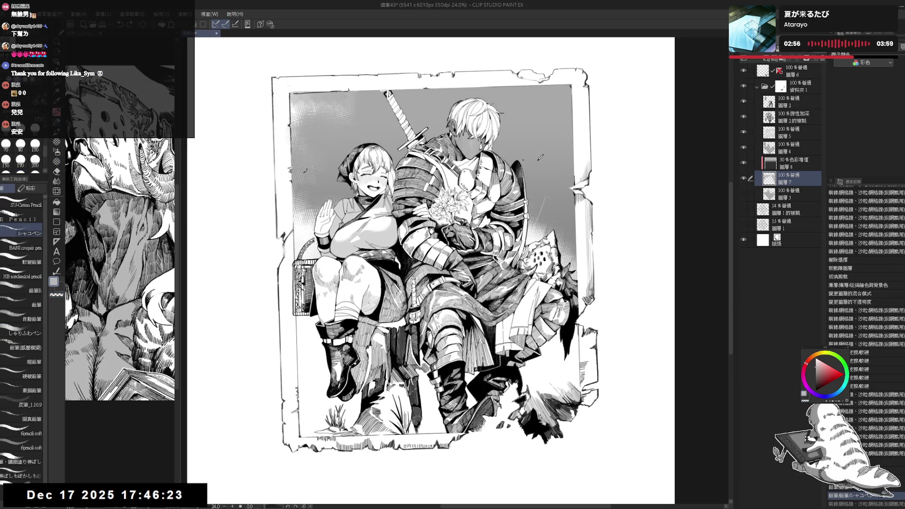
pyautogui.press('c')
pyautogui.moveTo(573, 187); pyautogui.dragTo(536, 225)
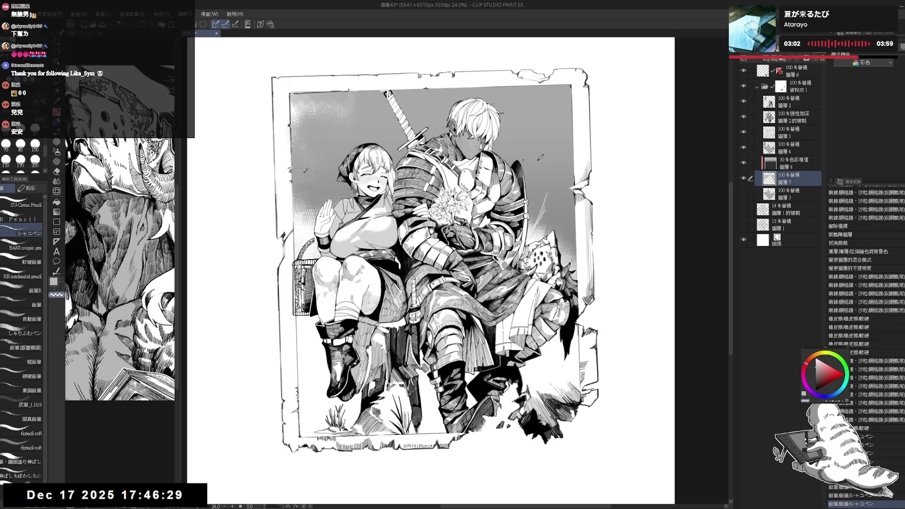
pyautogui.moveTo(548, 194); pyautogui.dragTo(533, 228)
pyautogui.moveTo(542, 214); pyautogui.dragTo(535, 231)
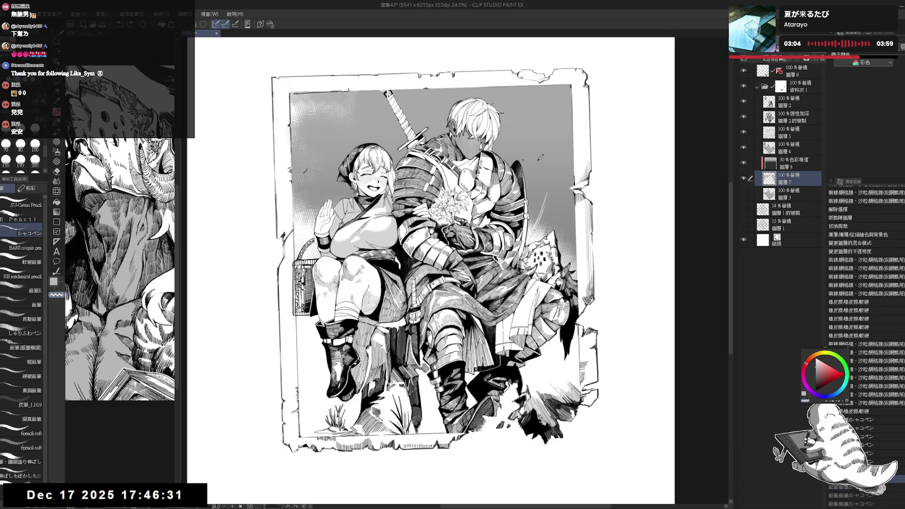
pyautogui.moveTo(542, 194); pyautogui.dragTo(537, 231)
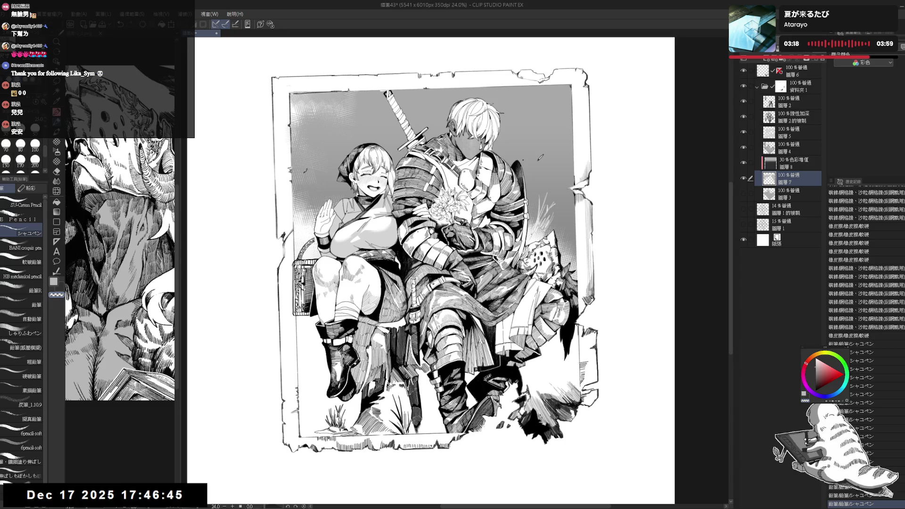
pyautogui.moveTo(532, 203); pyautogui.dragTo(535, 216)
pyautogui.hotkey('ctrl', 'z')
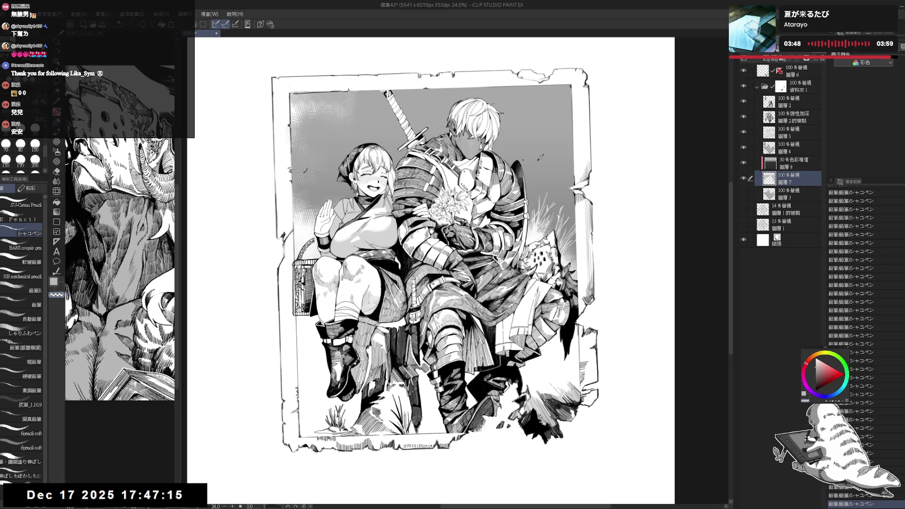
# Step: Redo the undone strokes and make folder 資料夾1 active
pyautogui.moveTo(434, 268); pyautogui.dragTo(459, 276)
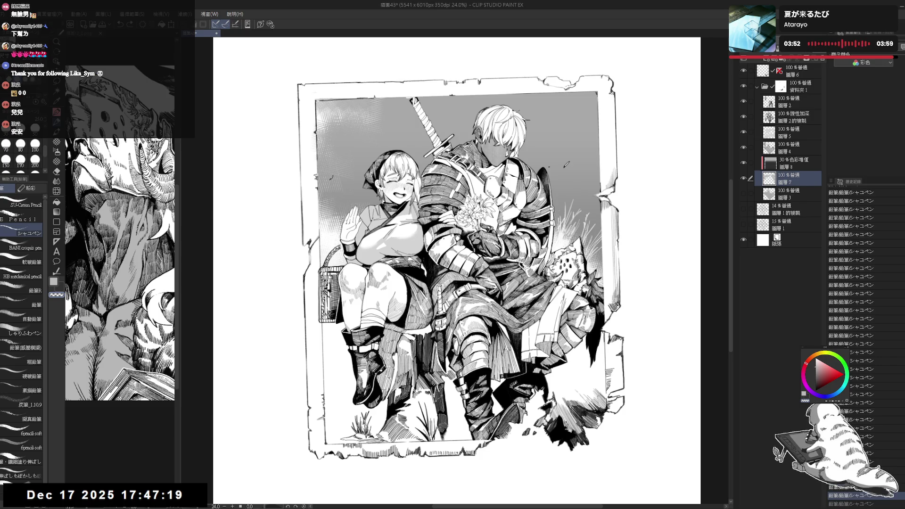
pyautogui.moveTo(391, 168); pyautogui.dragTo(356, 169)
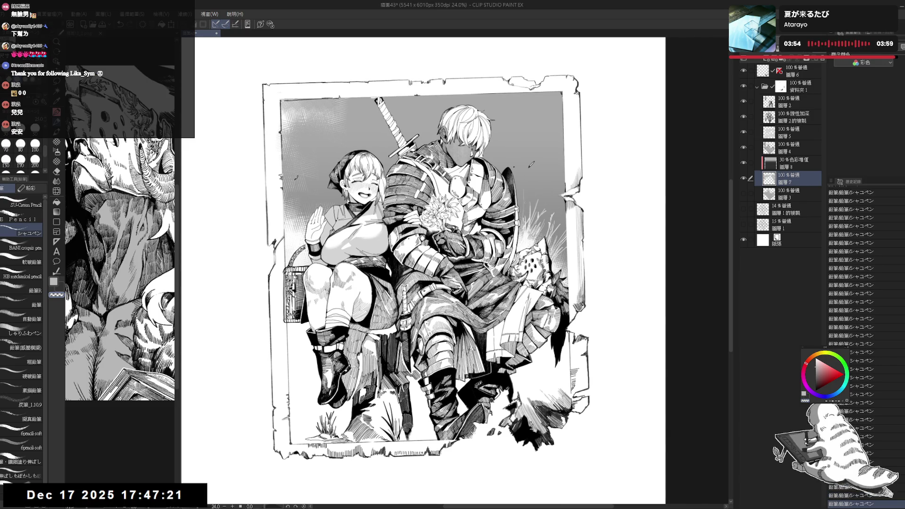
pyautogui.scroll(2, 523, 195)
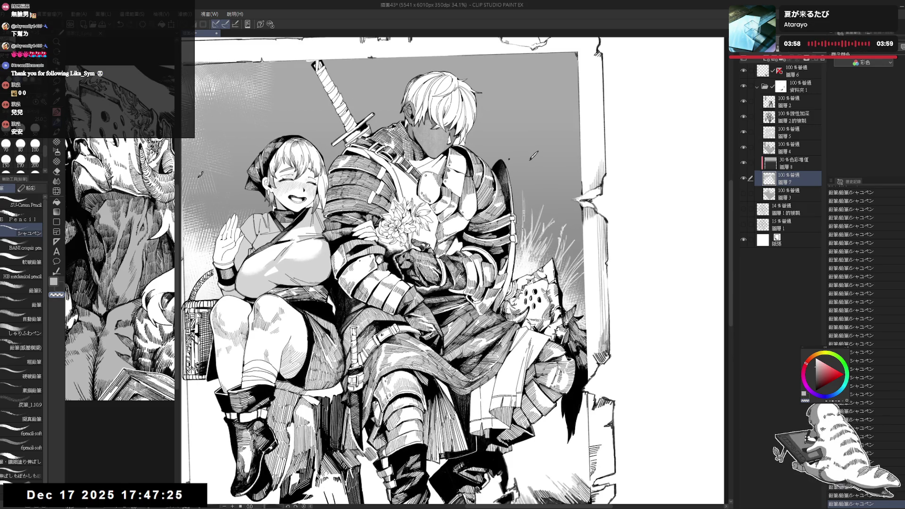
pyautogui.hotkey('ctrl', 'y')
pyautogui.hotkey('ctrl', 'y')
pyautogui.hotkey('ctrl', 'y')
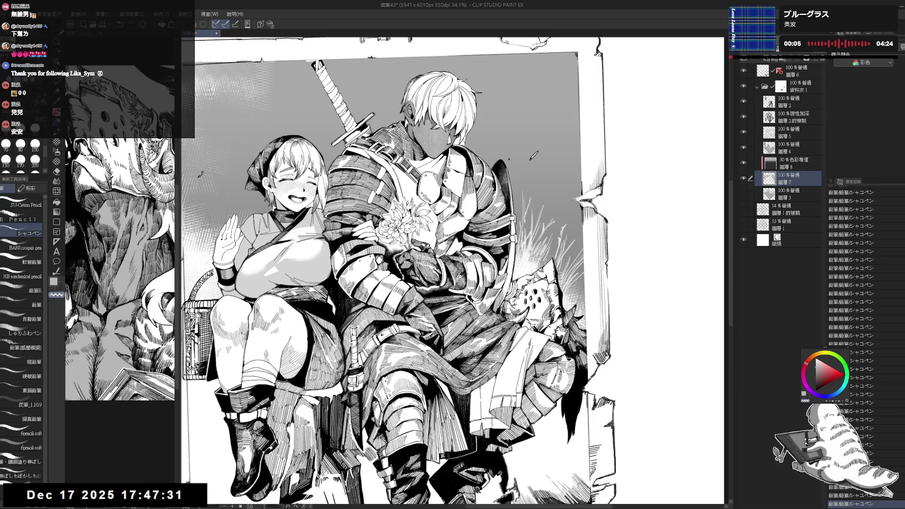
pyautogui.scroll(-3, 556, 222)
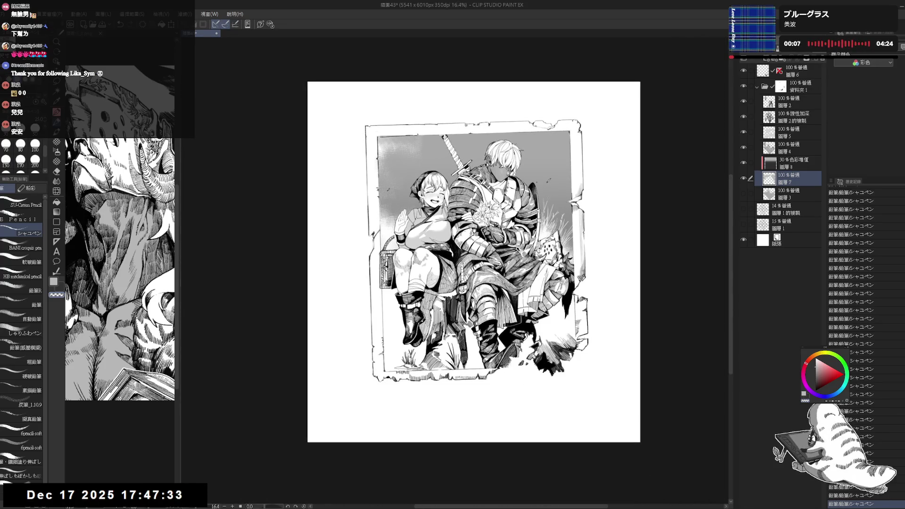
pyautogui.scroll(1, 471, 259)
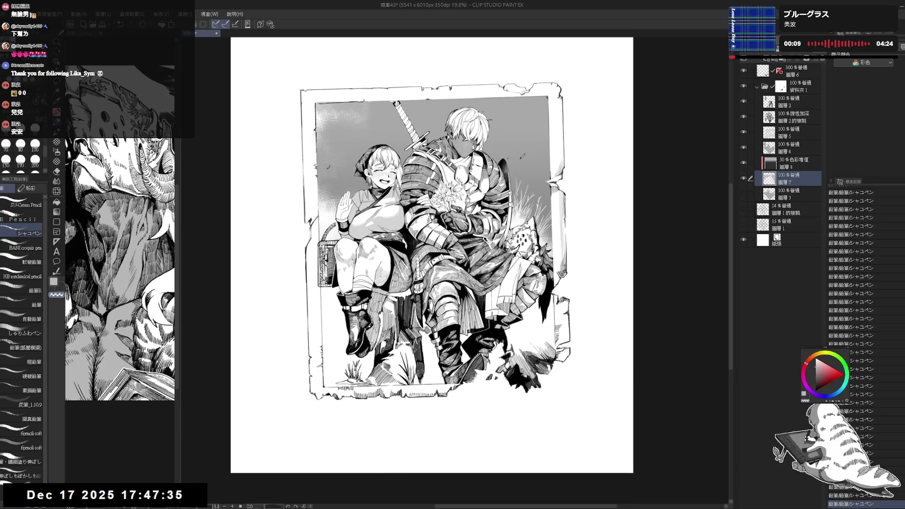
pyautogui.scroll(1, 471, 274)
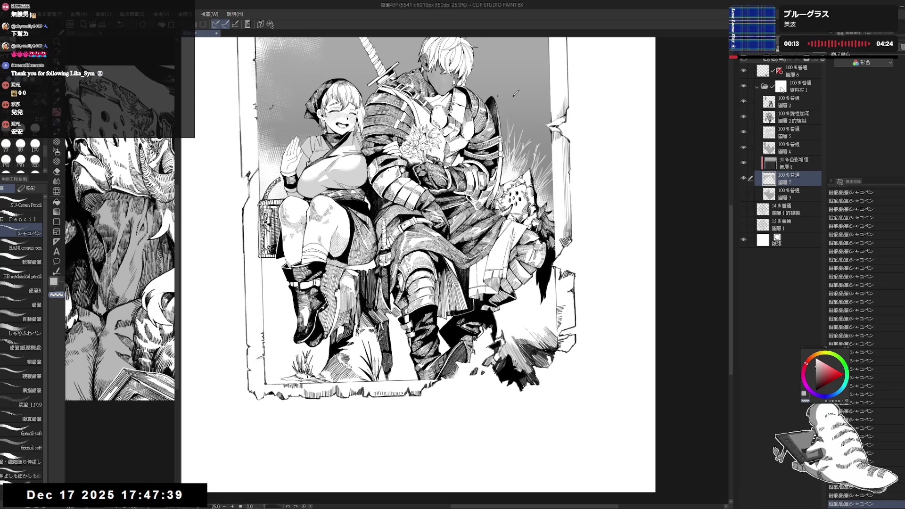
pyautogui.click(797, 86)
# Step: Try a tone stroke over the boots, then undo it and the last stroke on 圖層6
pyautogui.press('e')
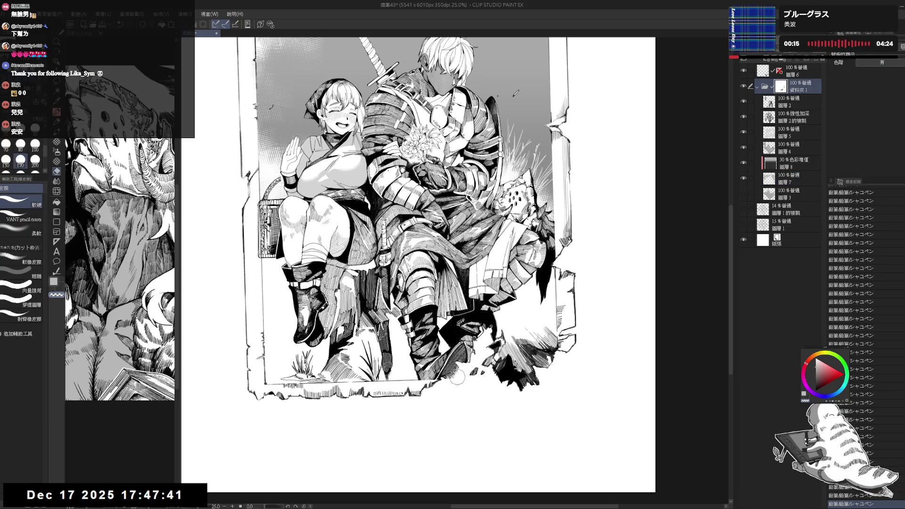
pyautogui.press('p')
pyautogui.hotkey('alt', ']')
pyautogui.press('e')
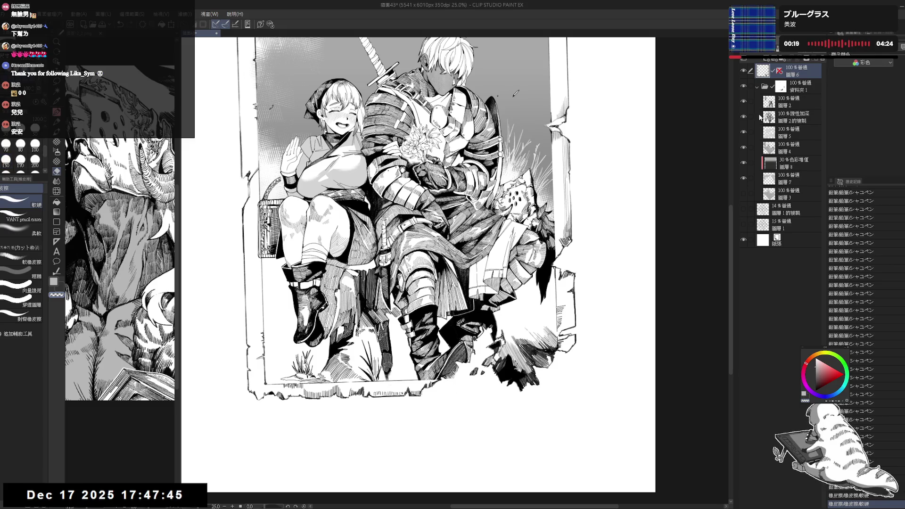
pyautogui.press('p')
pyautogui.hotkey('alt', '[')
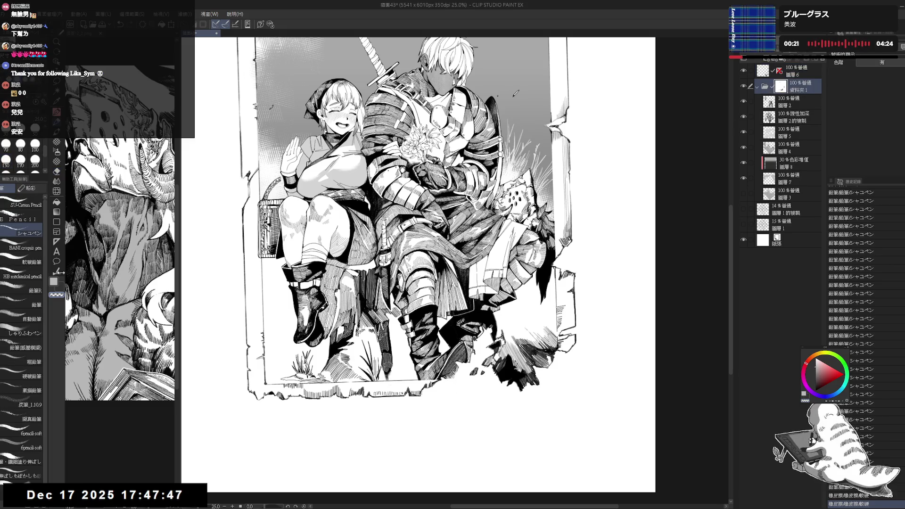
pyautogui.press('b')
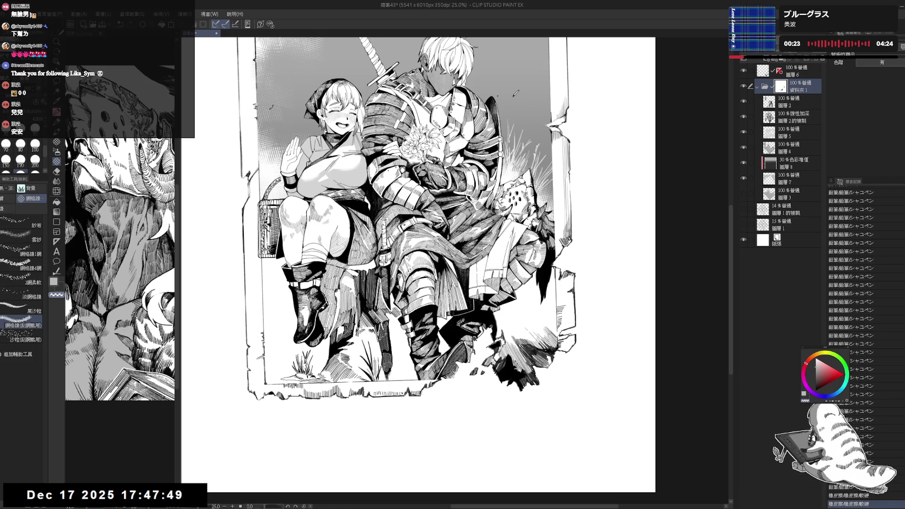
pyautogui.moveTo(439, 364); pyautogui.dragTo(456, 379)
pyautogui.hotkey('ctrl', 'z')
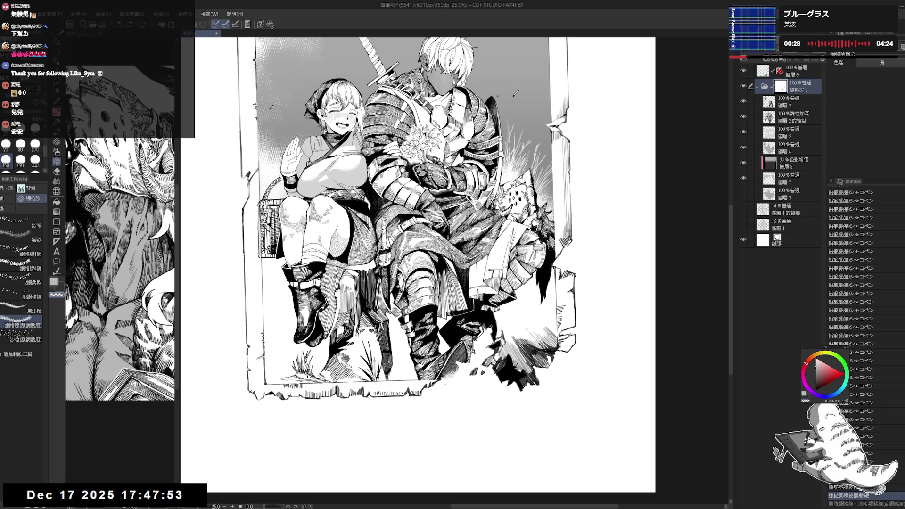
pyautogui.click(764, 75)
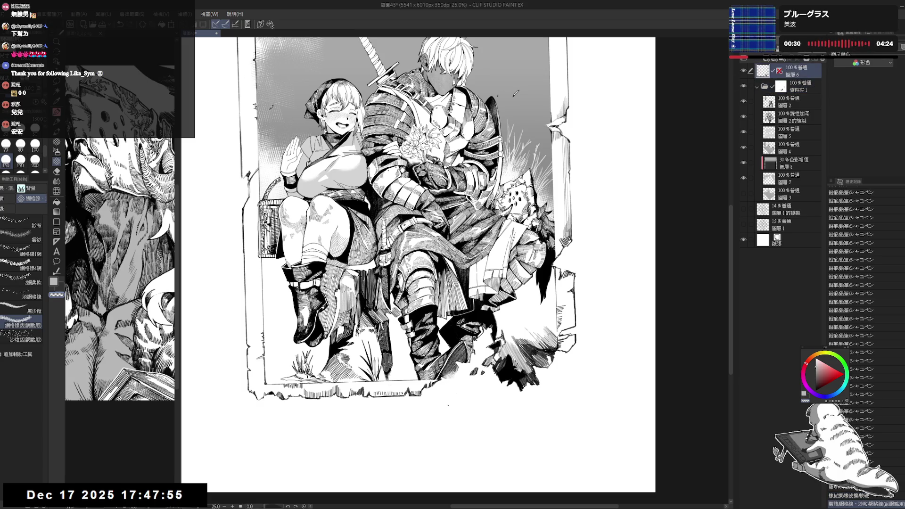
pyautogui.hotkey('ctrl', 'z')
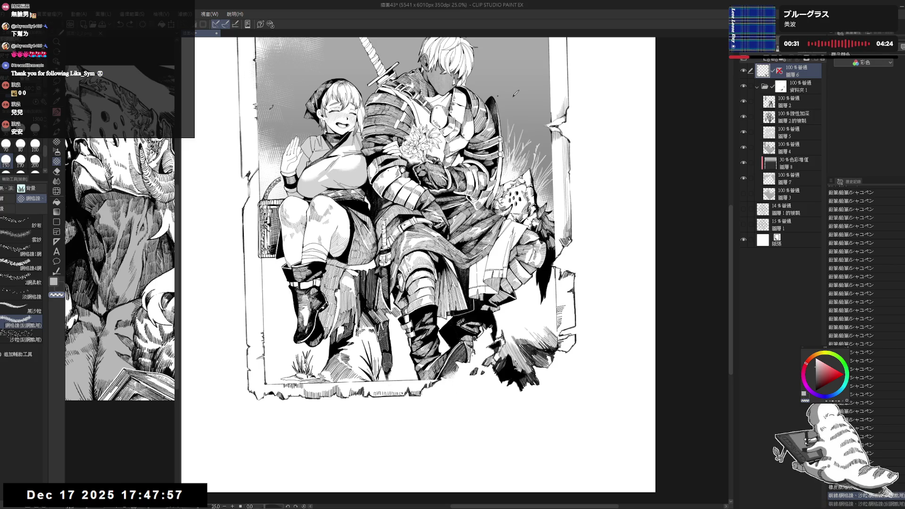
pyautogui.click(785, 91)
# Step: On layer 圖層6, redo two pen strokes in black and add a mechanical-pencil stroke at the rubble
pyautogui.press('e')
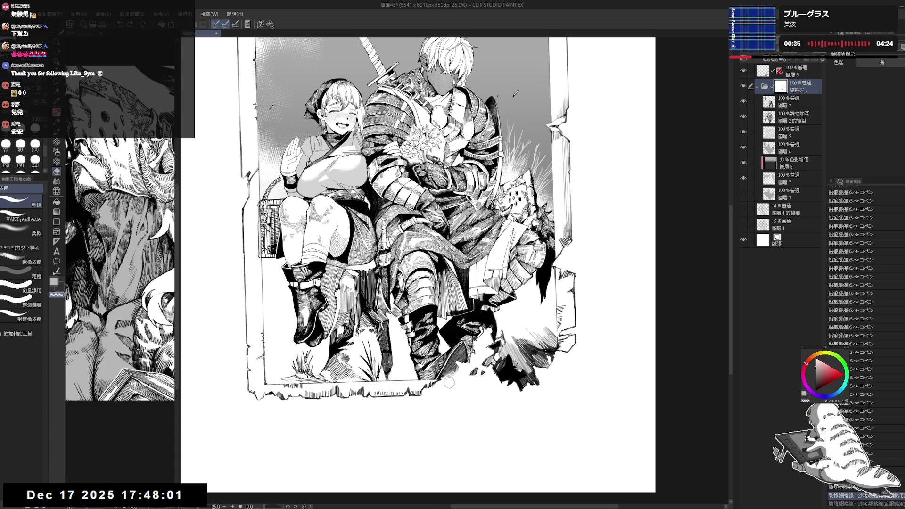
pyautogui.press('b')
pyautogui.click(796, 71)
pyautogui.press('p')
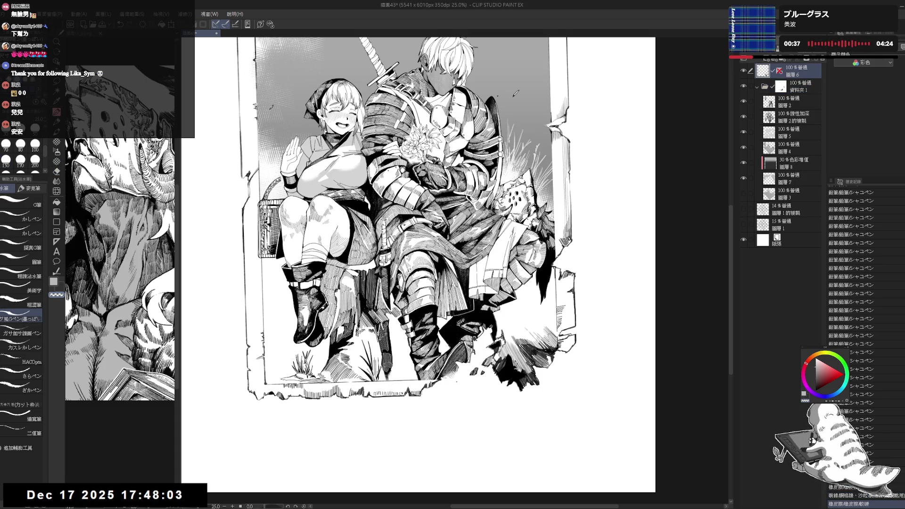
pyautogui.hotkey('ctrl', 'z')
pyautogui.press('x')
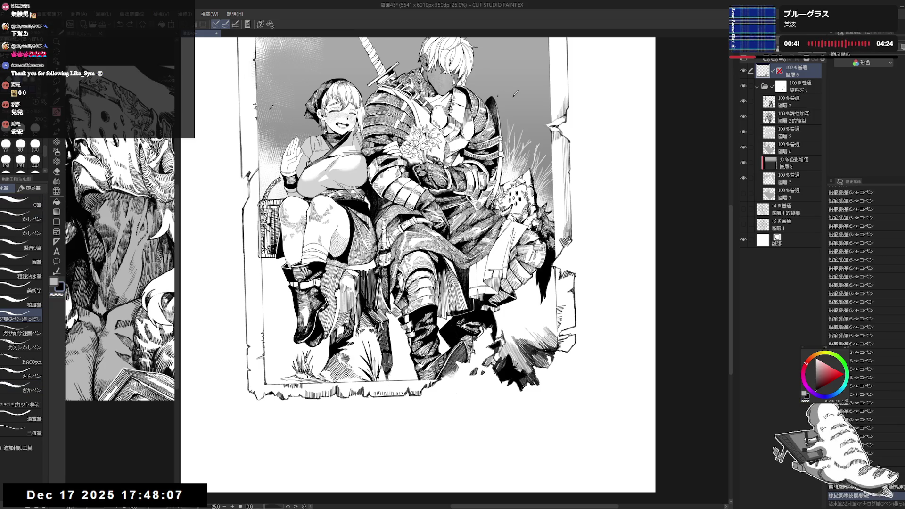
pyautogui.hotkey('ctrl', 'y')
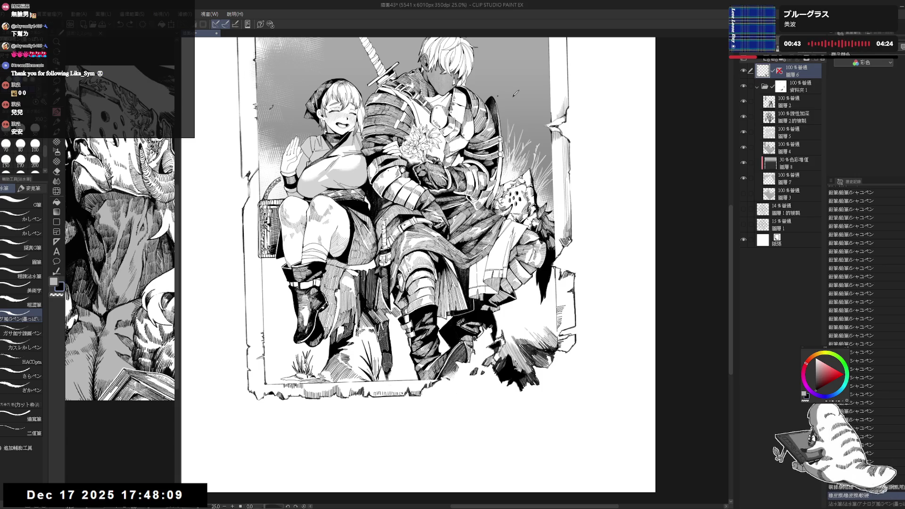
pyautogui.hotkey('ctrl', 'y')
pyautogui.hotkey('ctrl', 'y')
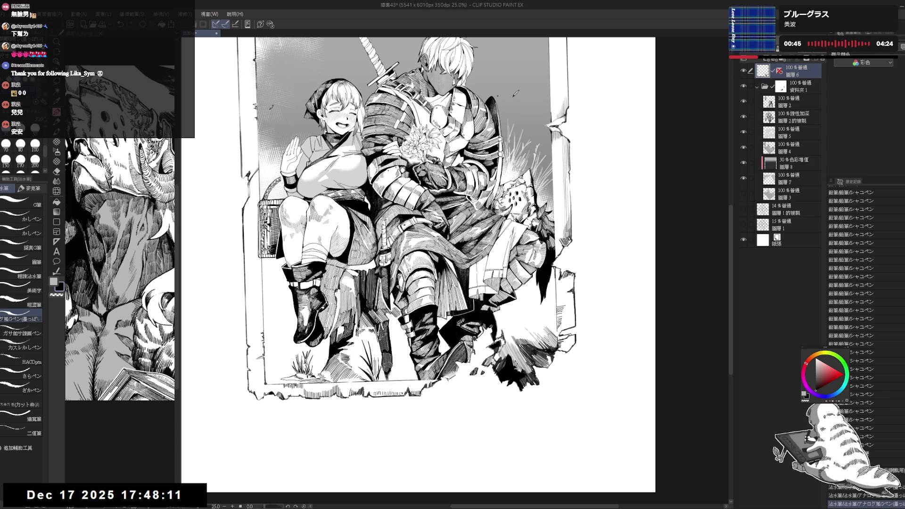
pyautogui.press('p')
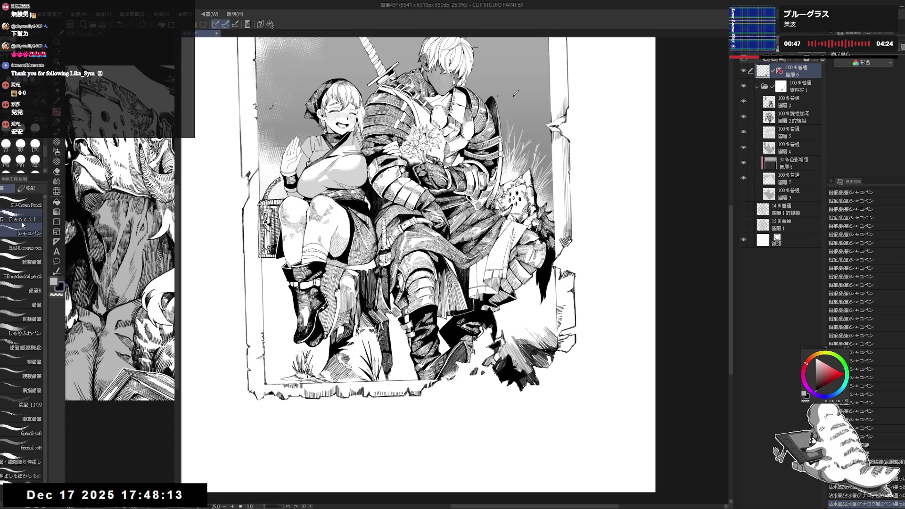
pyautogui.click(450, 384)
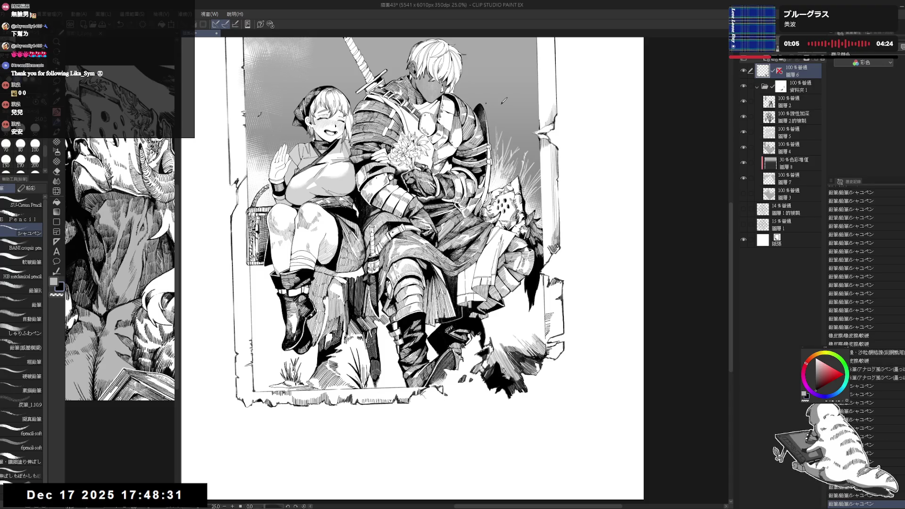
# Step: Fill two small gaps in the rubble and add a pencil mark over them
pyautogui.press('e')
pyautogui.moveTo(417, 392); pyautogui.dragTo(427, 398)
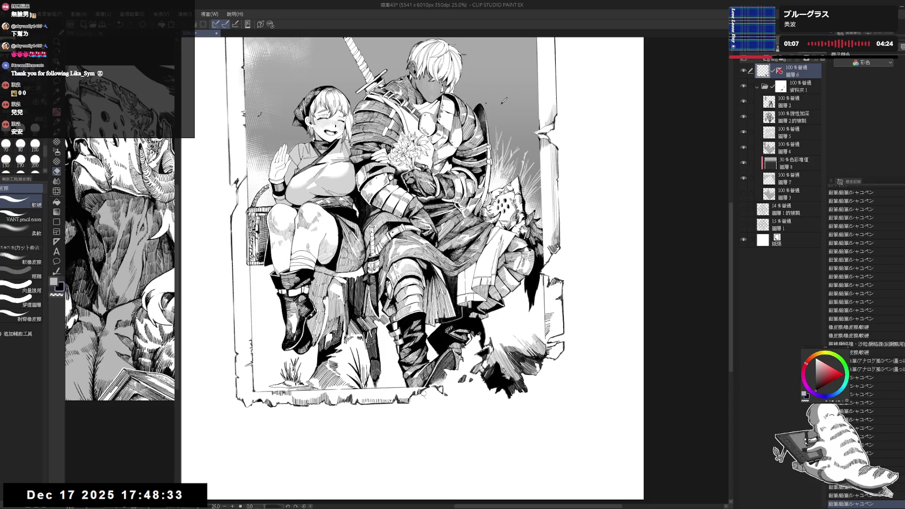
pyautogui.press('p')
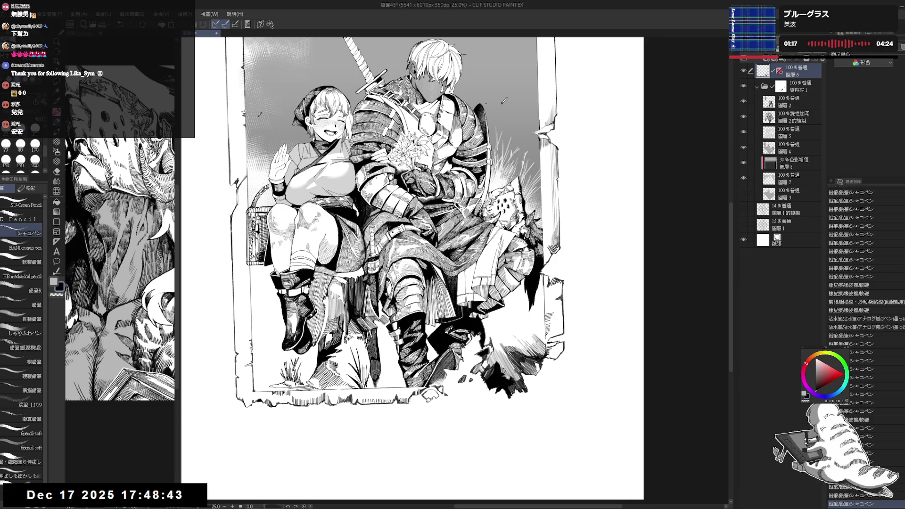
pyautogui.press('g')
pyautogui.click(434, 394)
pyautogui.click(438, 394)
pyautogui.press('p')
pyautogui.click(439, 393)
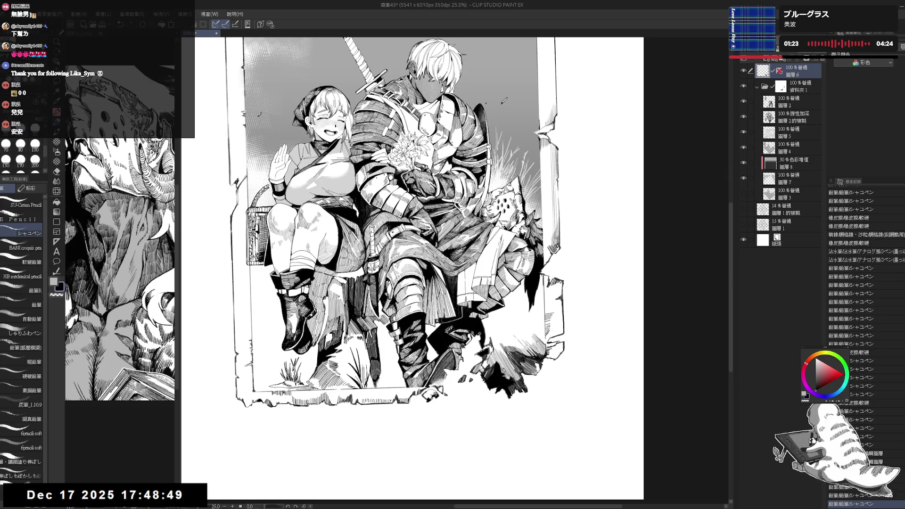
# Step: Darken a small rubble area and erase stray marks along the frame's bottom edge
pyautogui.moveTo(424, 283); pyautogui.dragTo(410, 255)
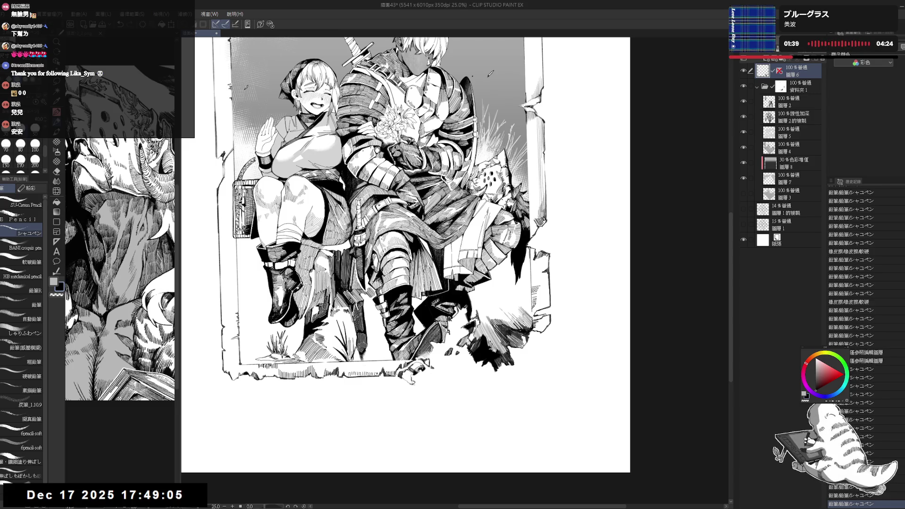
pyautogui.press('g')
pyautogui.click(407, 371)
pyautogui.press('p')
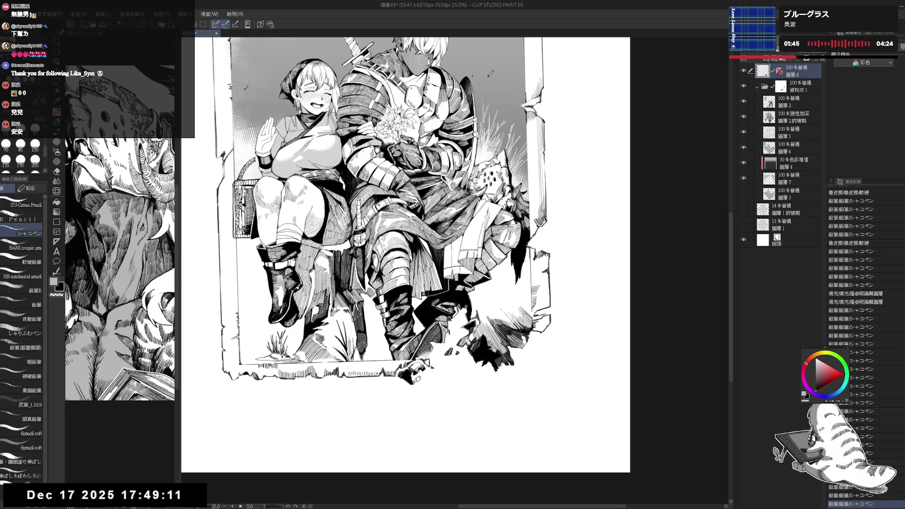
pyautogui.scroll(1, 431, 391)
pyautogui.press('e')
pyautogui.moveTo(431, 390); pyautogui.dragTo(410, 401)
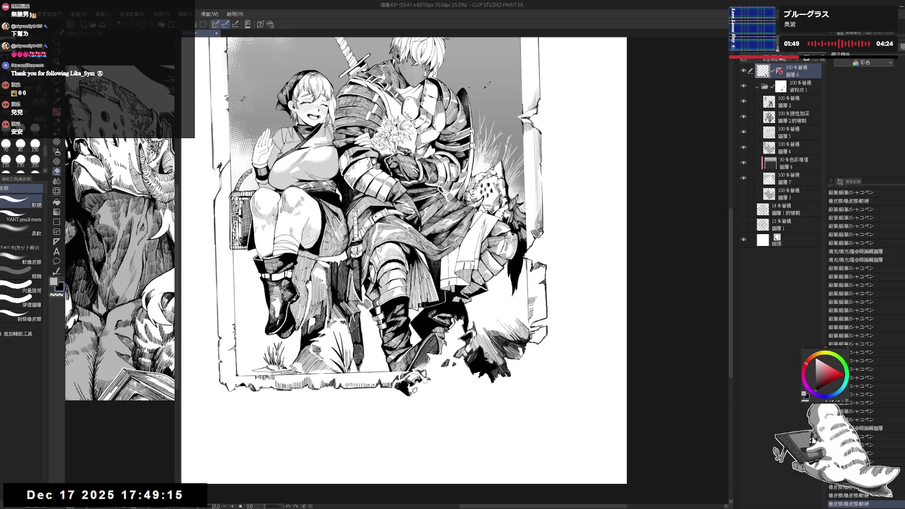
# Step: Zoom out to 18.2% and recentre the whole page in view
pyautogui.press('p')
pyautogui.scroll(-2, 414, 378)
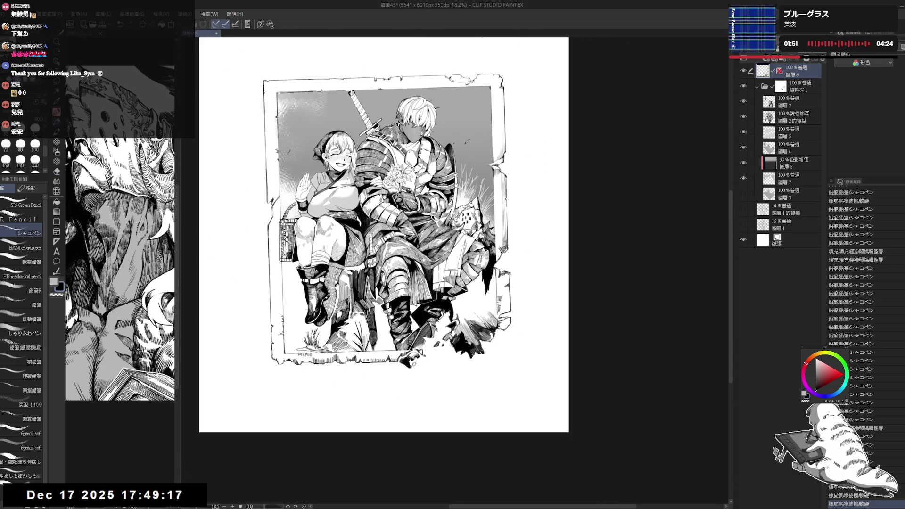
pyautogui.scroll(2, 384, 236)
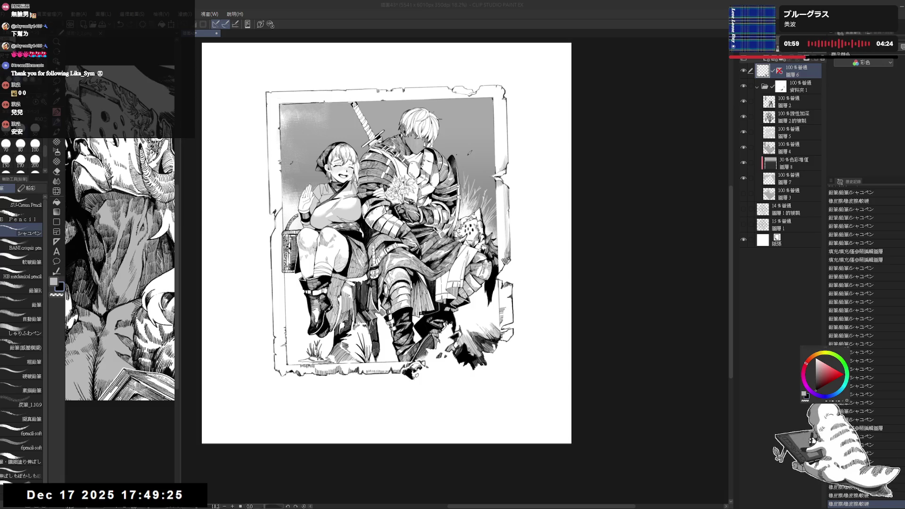
pyautogui.click(453, 104)
pyautogui.moveTo(453, 105); pyautogui.dragTo(482, 117)
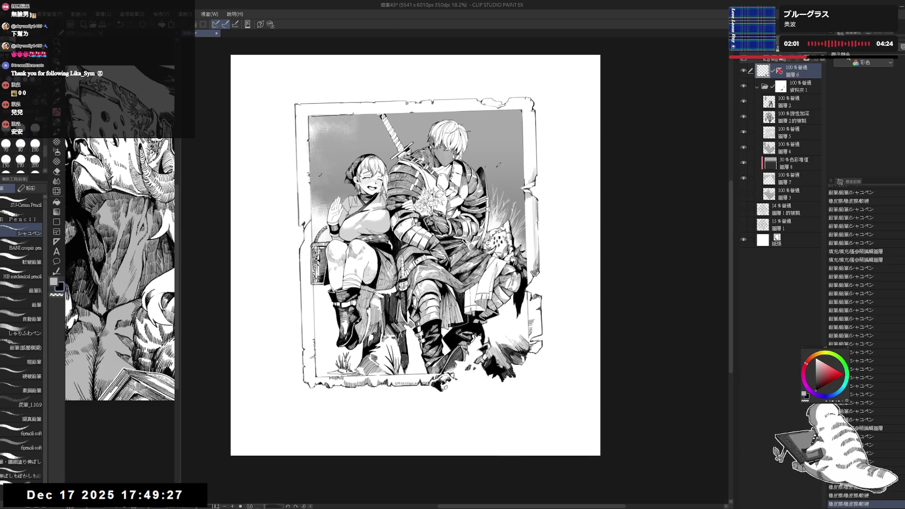
pyautogui.click(801, 86)
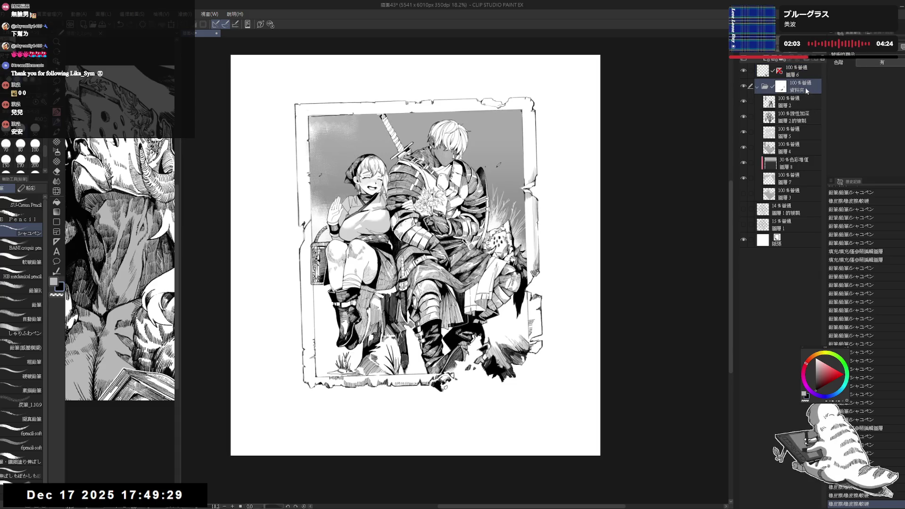
# Step: Paste and merge a copy of 資料夾1, hide the original, and paste a second copy
pyautogui.hotkey('ctrl', 'v')
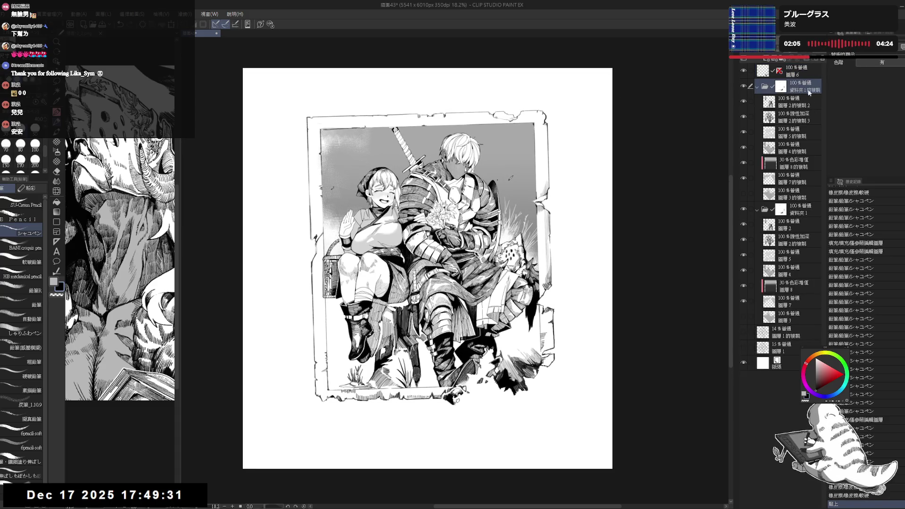
pyautogui.hotkey('shift', 'alt', 'e')
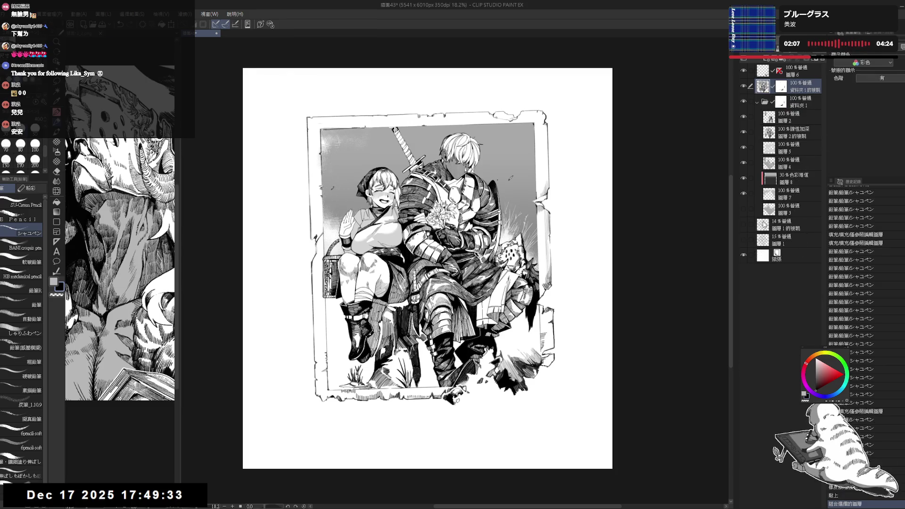
pyautogui.click(744, 102)
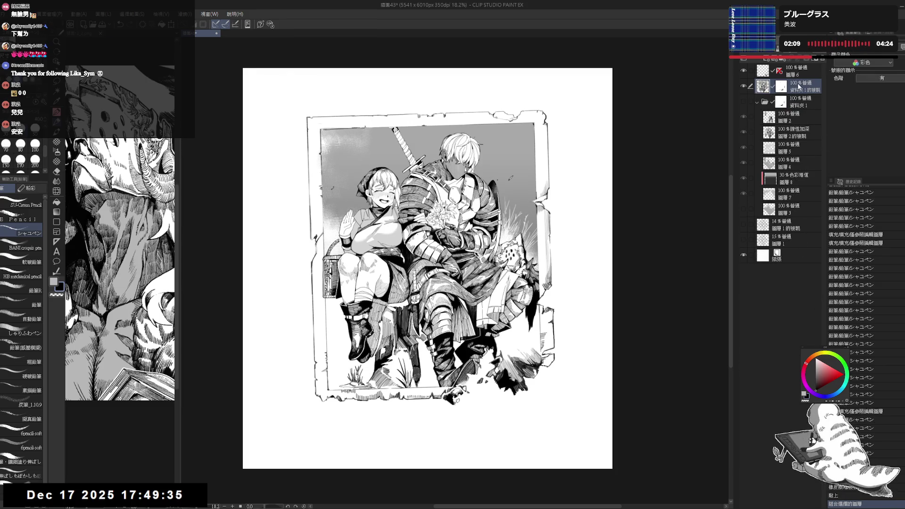
pyautogui.hotkey('ctrl', 'v')
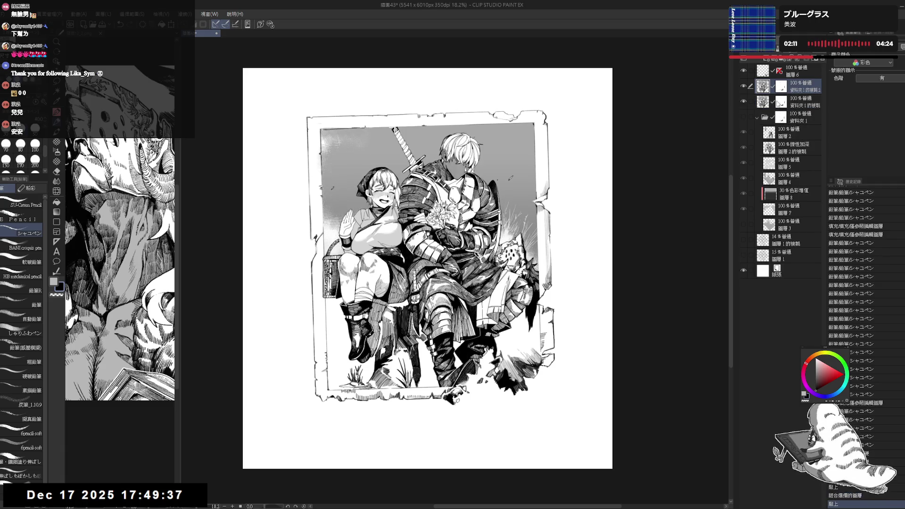
# Step: Group both copies in new folder 資料夾2 and lower its opacity to 88%
pyautogui.click(757, 118)
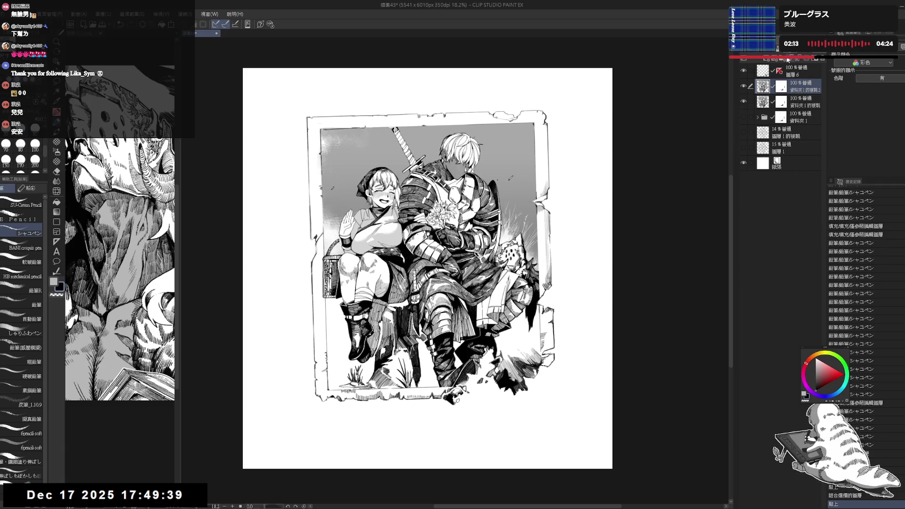
pyautogui.click(790, 59)
pyautogui.moveTo(805, 103); pyautogui.dragTo(769, 82)
pyautogui.moveTo(823, 50)
pyautogui.mouseDown()
pyautogui.moveTo(782, 50)
pyautogui.moveTo(810, 50)
pyautogui.mouseUp()
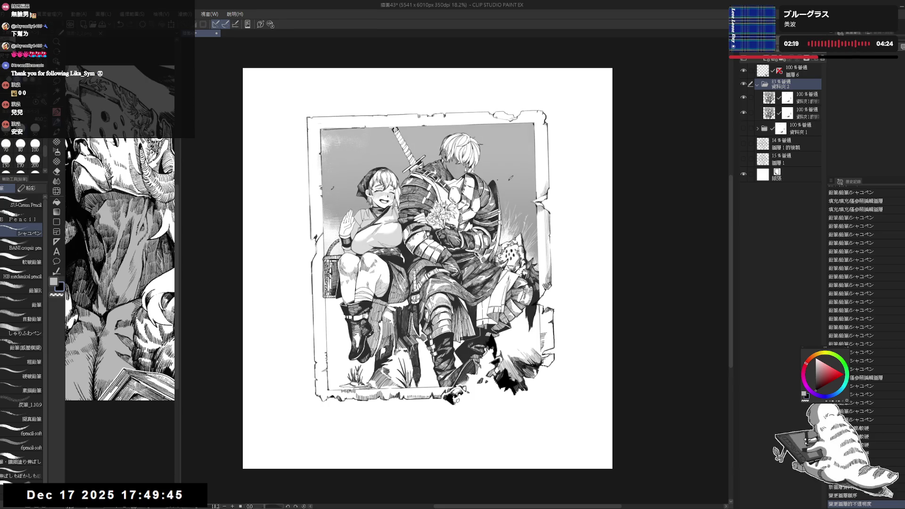
# Step: Give the copy layers darkening and Normal blend modes, and add a layer mask to 資料夾2
pyautogui.click(807, 101)
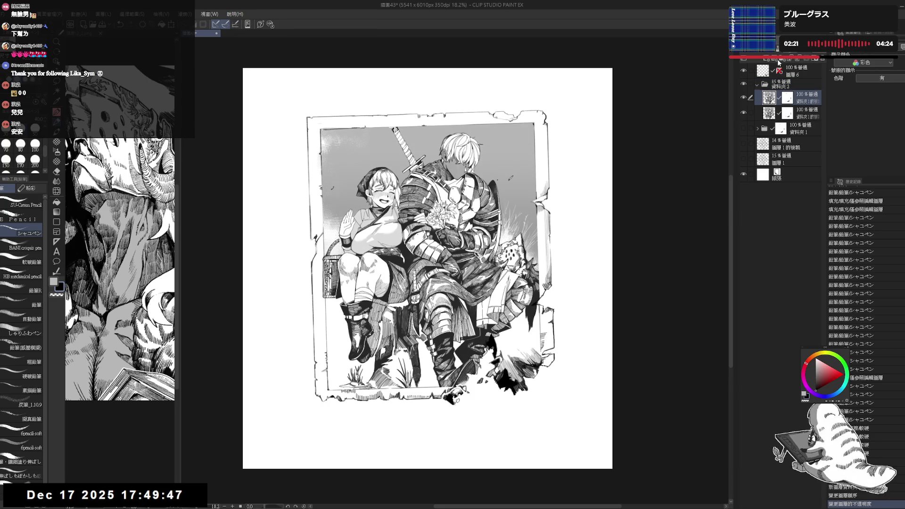
pyautogui.scroll(-2, 773, 50)
pyautogui.click(792, 84)
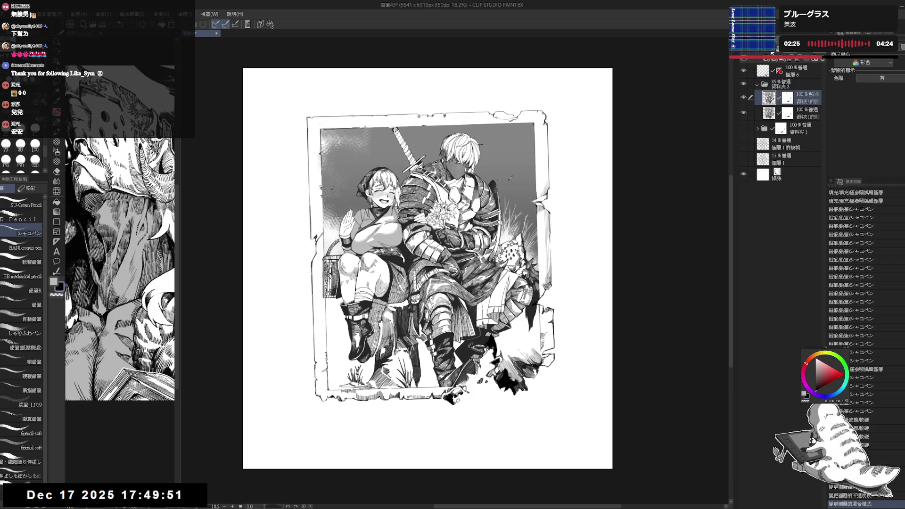
pyautogui.click(772, 54)
pyautogui.click(803, 85)
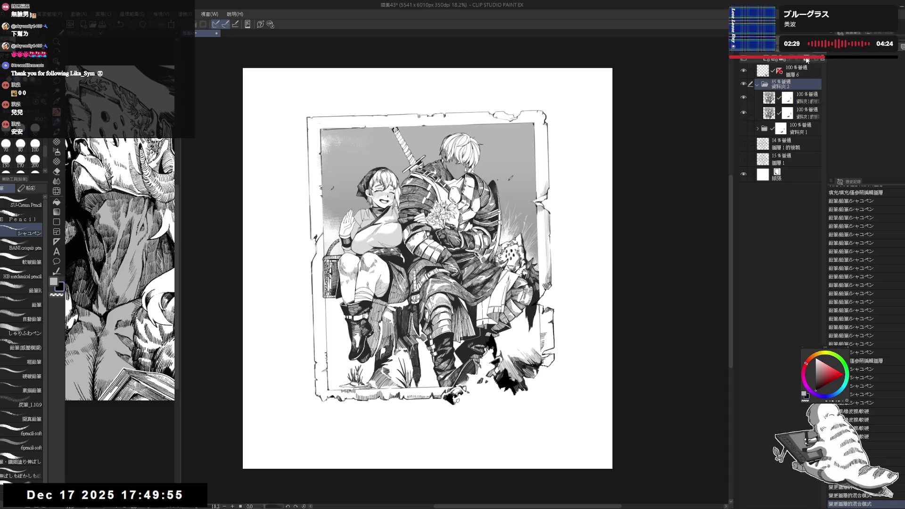
pyautogui.click(802, 57)
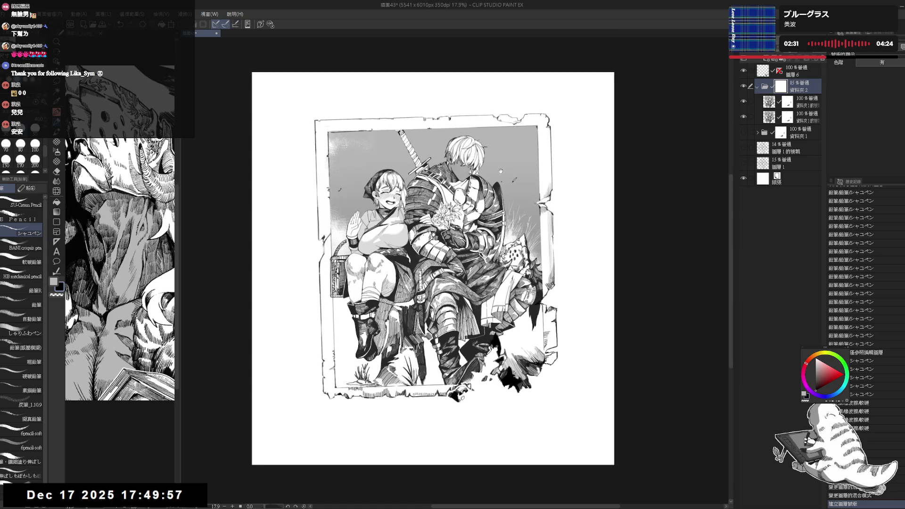
# Step: Try stamp-style hatching at size 80 near the sword and hair, then undo the hair strokes
pyautogui.moveTo(500, 171); pyautogui.dragTo(499, 178)
pyautogui.click(56, 142)
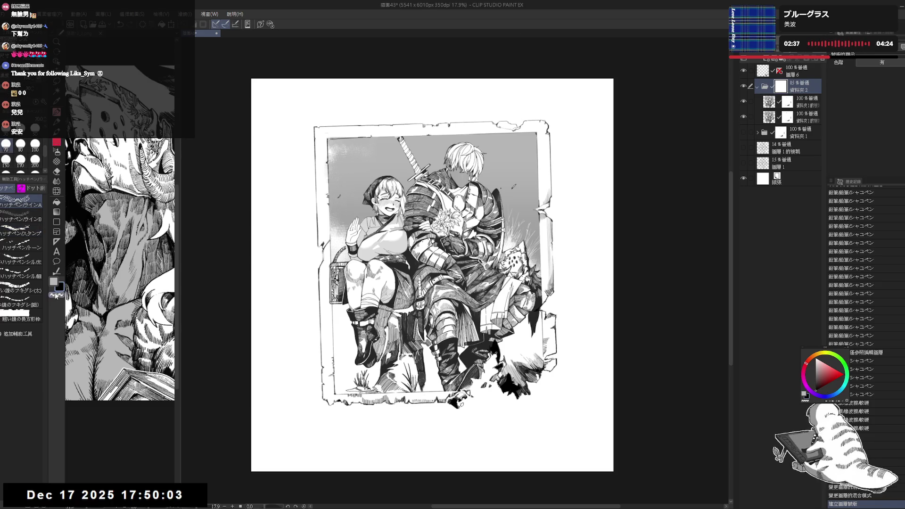
pyautogui.click(23, 233)
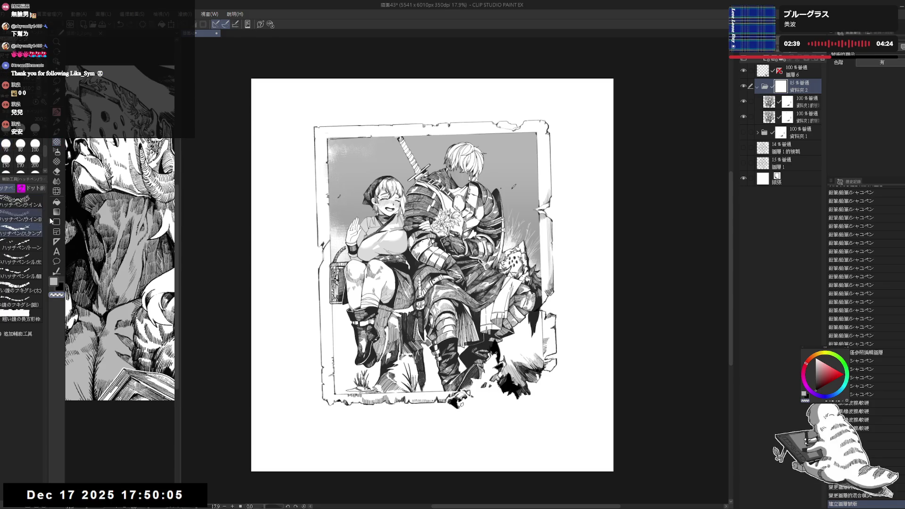
pyautogui.moveTo(459, 151); pyautogui.dragTo(431, 217)
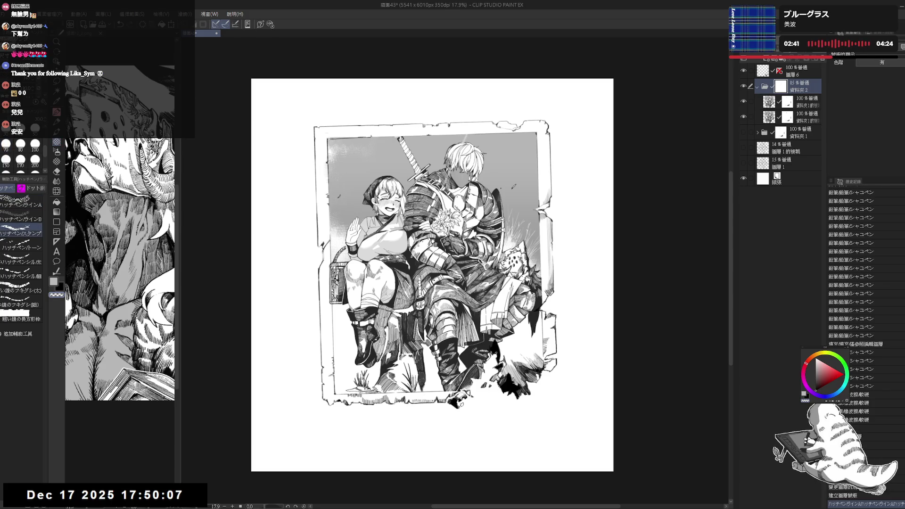
pyautogui.press(']')
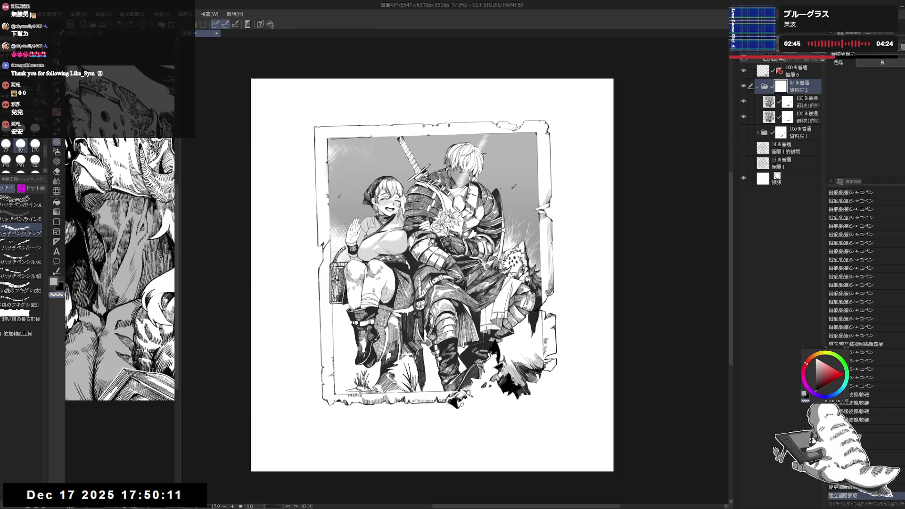
pyautogui.moveTo(480, 150); pyautogui.dragTo(458, 174)
pyautogui.hotkey('ctrl', 'z')
pyautogui.hotkey('ctrl', 'z')
pyautogui.hotkey('ctrl', 'z')
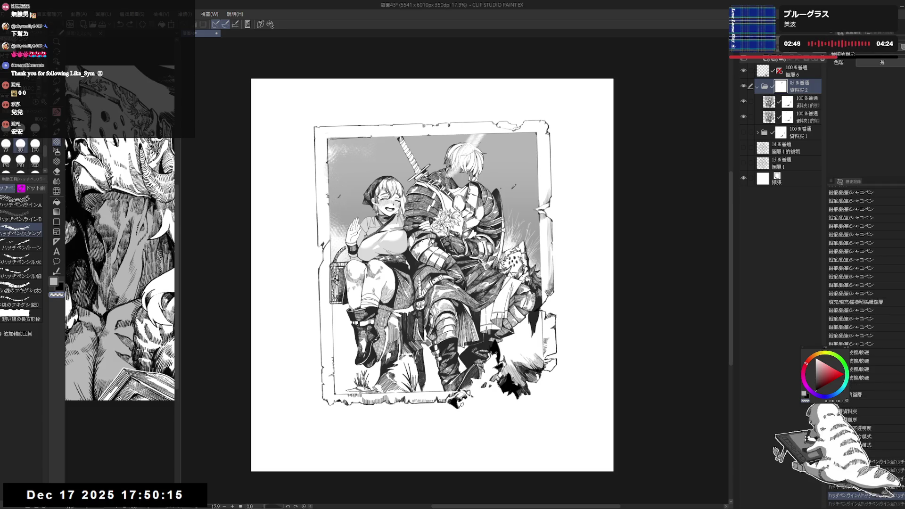
pyautogui.moveTo(483, 135)
pyautogui.mouseDown()
pyautogui.moveTo(462, 158)
pyautogui.moveTo(476, 149)
pyautogui.moveTo(464, 144)
pyautogui.mouseUp()
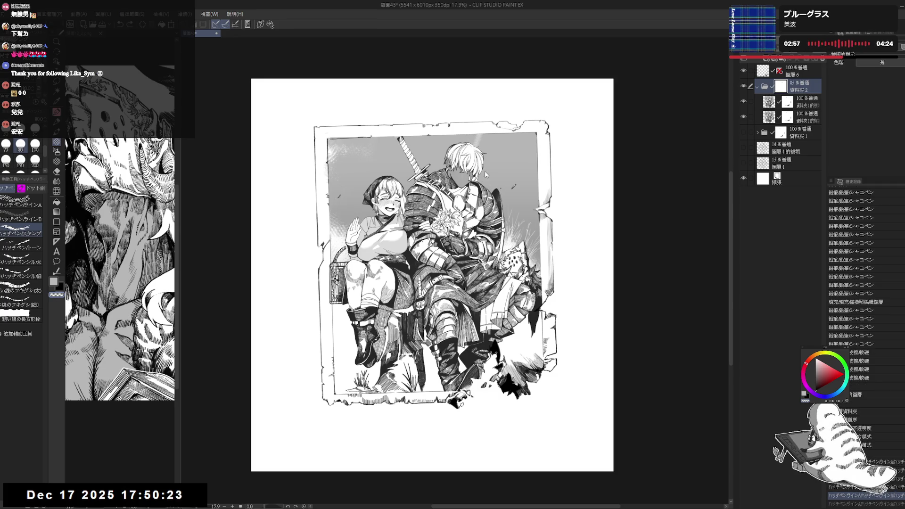
pyautogui.hotkey('ctrl', 'z')
pyautogui.hotkey('ctrl', 'z')
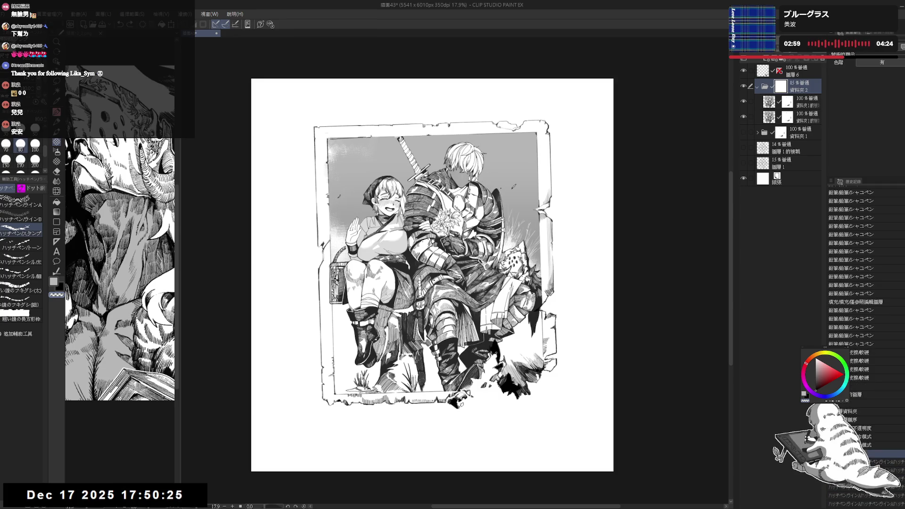
# Step: Tilt the canvas about 30 degrees and switch to the Hatch Pen Line A brush
pyautogui.scroll(-2, 431, 257)
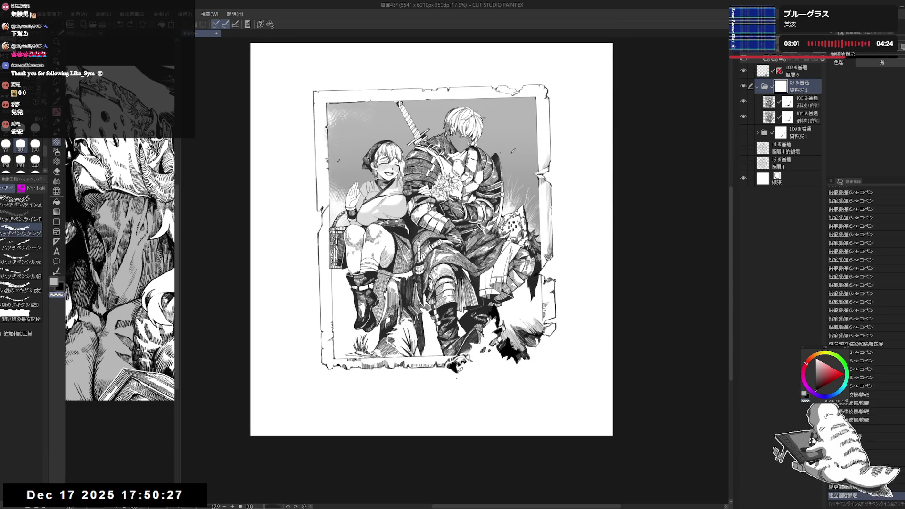
pyautogui.moveTo(476, 330); pyautogui.dragTo(438, 358)
pyautogui.click(32, 209)
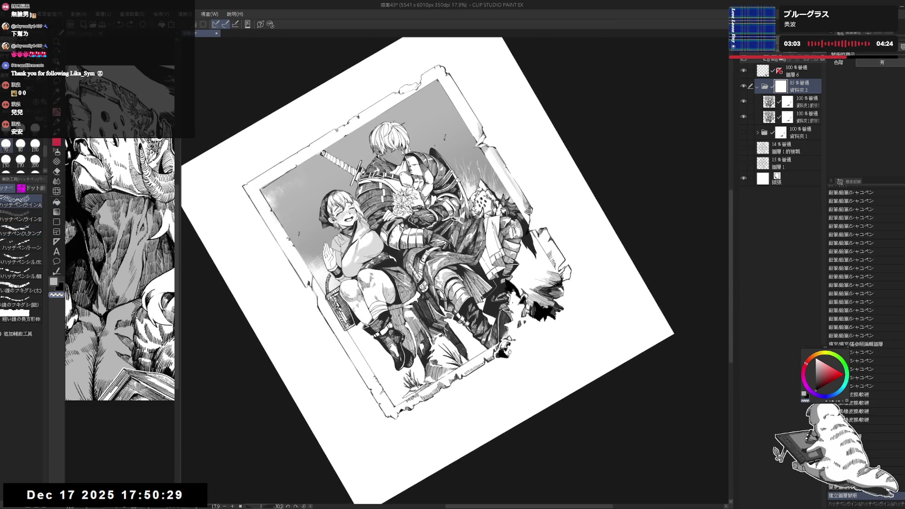
# Step: Keep the last rubble stroke, hatch a small patch below the knight, and reset the view upright
pyautogui.hotkey('ctrl', 'y')
pyautogui.hotkey('ctrl', 'z')
pyautogui.hotkey('ctrl', 'y')
pyautogui.hotkey('ctrl', 'z')
pyautogui.hotkey('ctrl', 'y')
pyautogui.hotkey('ctrl', 'z')
pyautogui.hotkey('ctrl', 'y')
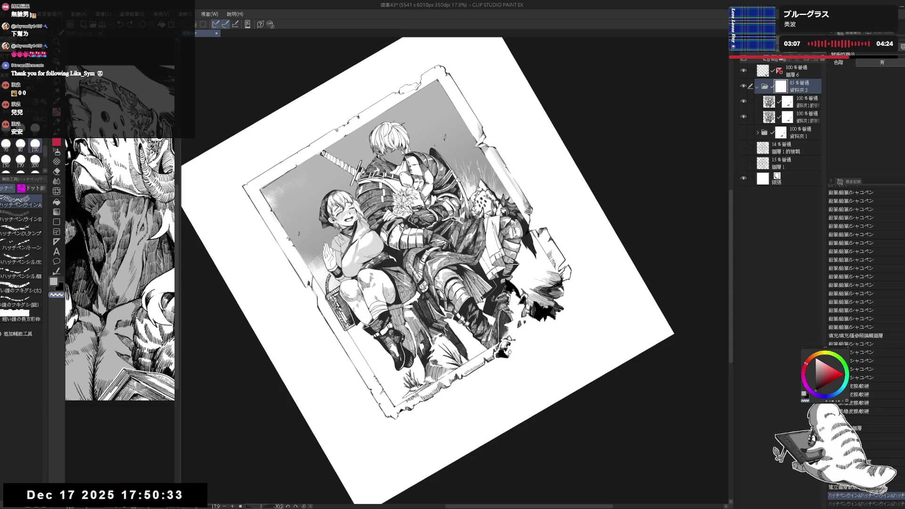
pyautogui.hotkey('ctrl', 'z')
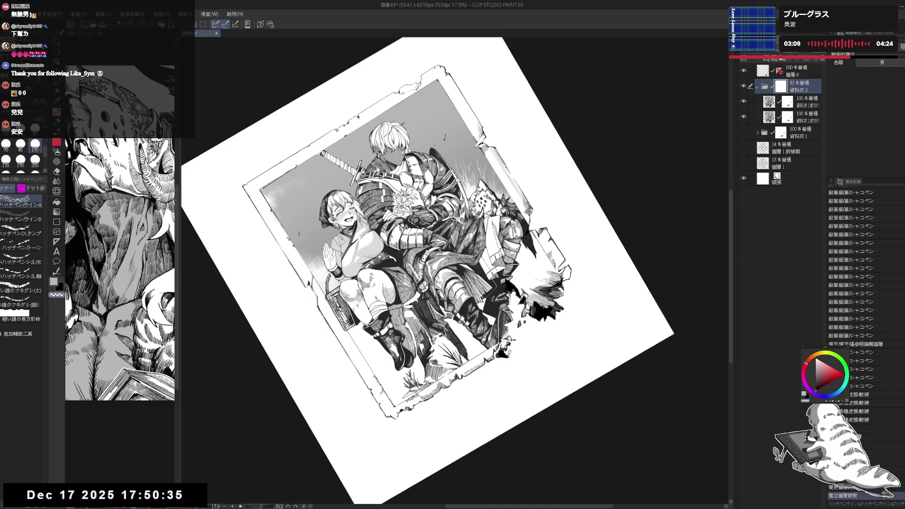
pyautogui.hotkey('ctrl', 'y')
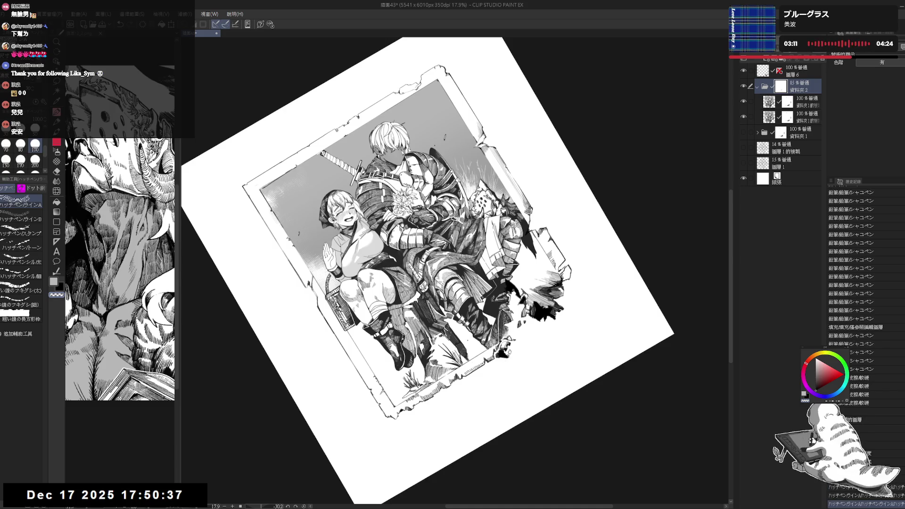
pyautogui.moveTo(477, 332); pyautogui.dragTo(483, 342)
pyautogui.hotkey('ctrl', '0')
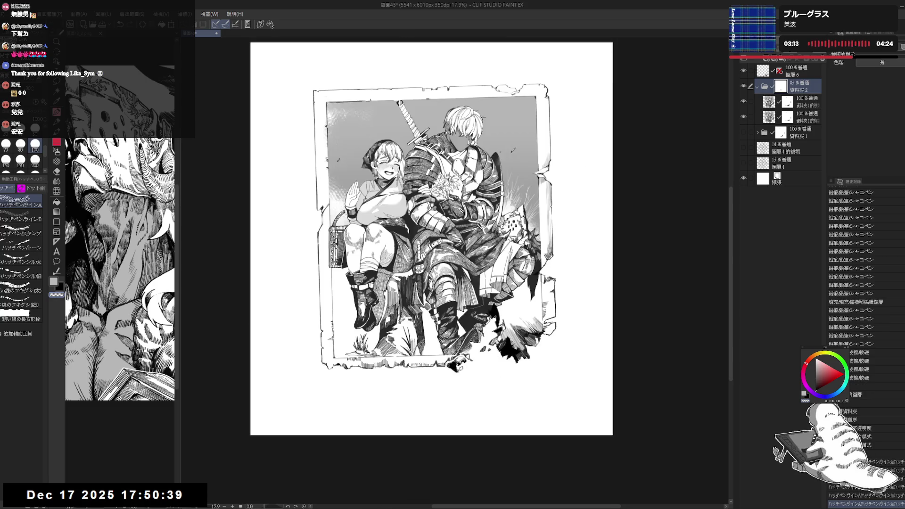
pyautogui.scroll(2, 424, 264)
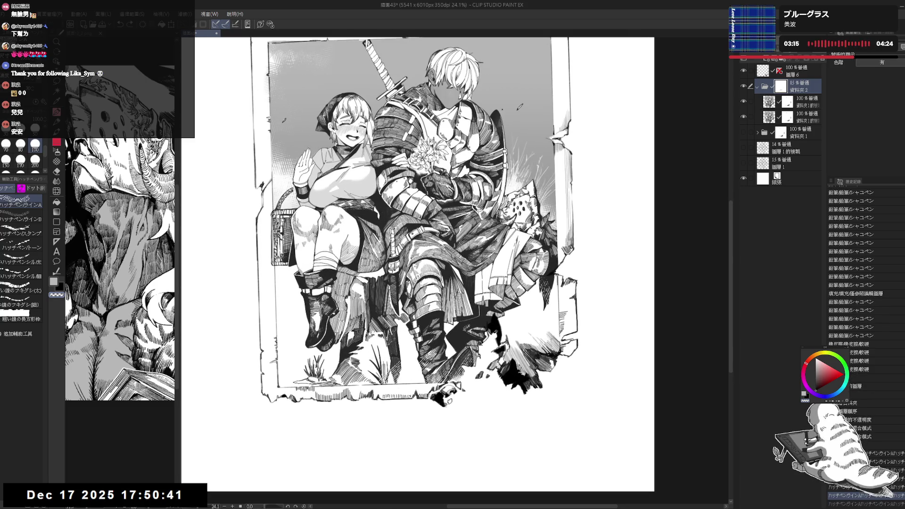
# Step: Add short hatch strokes near the right frame edge and around the girl's boots
pyautogui.moveTo(541, 281); pyautogui.dragTo(551, 299)
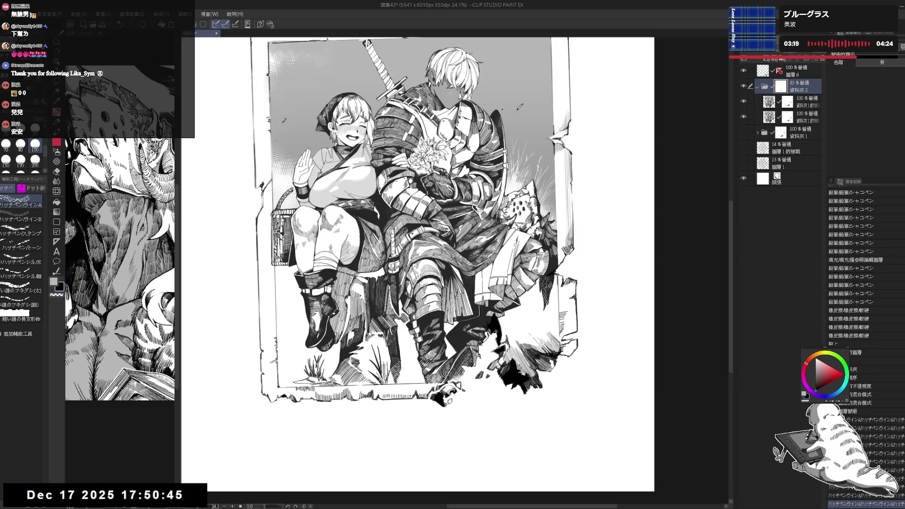
pyautogui.moveTo(546, 260)
pyautogui.mouseDown()
pyautogui.moveTo(557, 269)
pyautogui.moveTo(596, 252)
pyautogui.moveTo(558, 167)
pyautogui.mouseUp()
pyautogui.moveTo(464, 369)
pyautogui.mouseDown()
pyautogui.moveTo(481, 318)
pyautogui.moveTo(424, 373)
pyautogui.moveTo(436, 370)
pyautogui.mouseUp()
pyautogui.moveTo(442, 319); pyautogui.dragTo(450, 305)
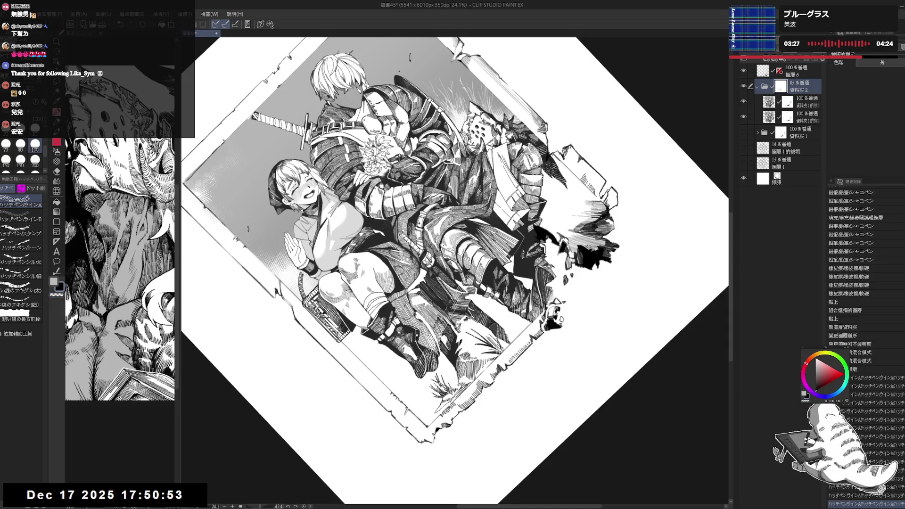
pyautogui.hotkey('ctrl', '@')
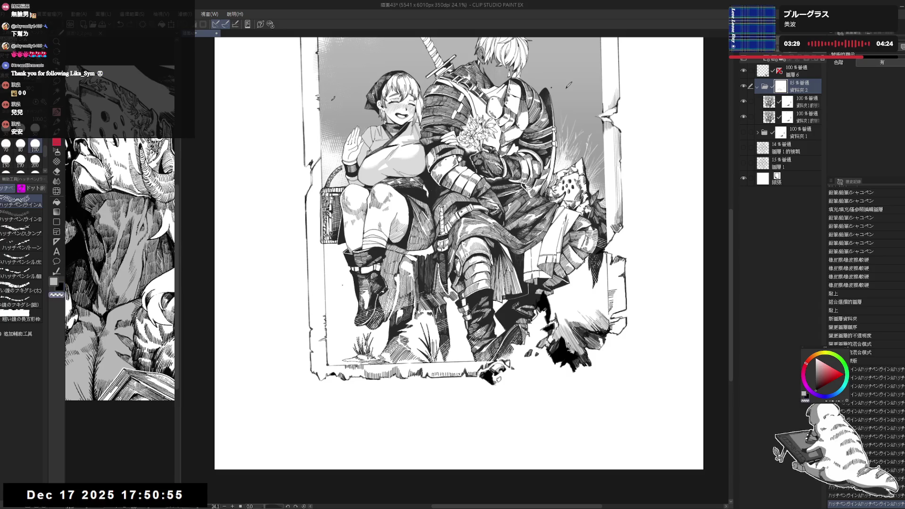
pyautogui.moveTo(358, 288)
pyautogui.mouseDown()
pyautogui.moveTo(377, 299)
pyautogui.moveTo(361, 295)
pyautogui.mouseUp()
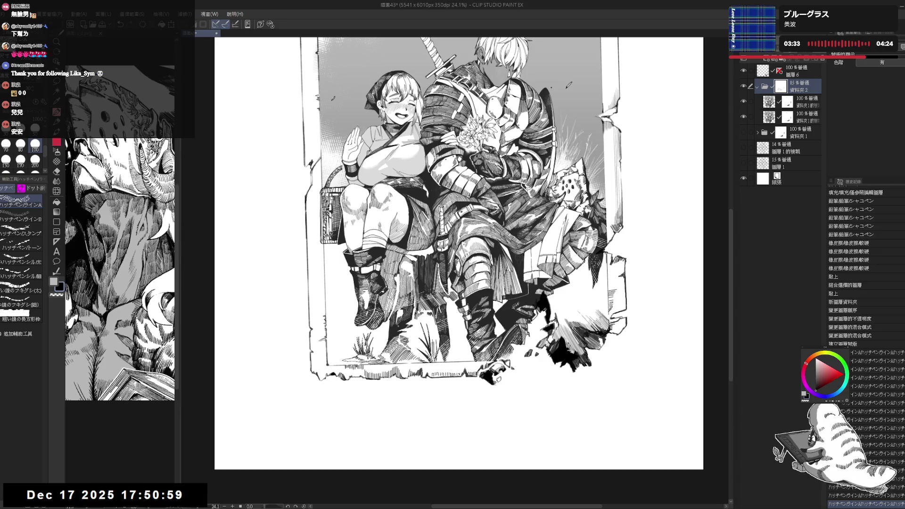
pyautogui.scroll(3, 458, 254)
pyautogui.hscroll(-2, 459, 254)
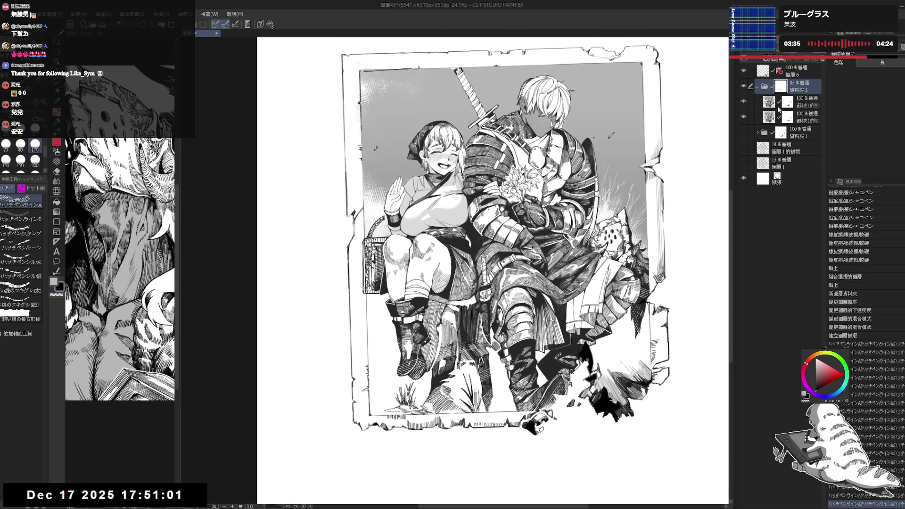
# Step: Erase the stray hatching along the basket's left edge with the Eraser
pyautogui.press('e')
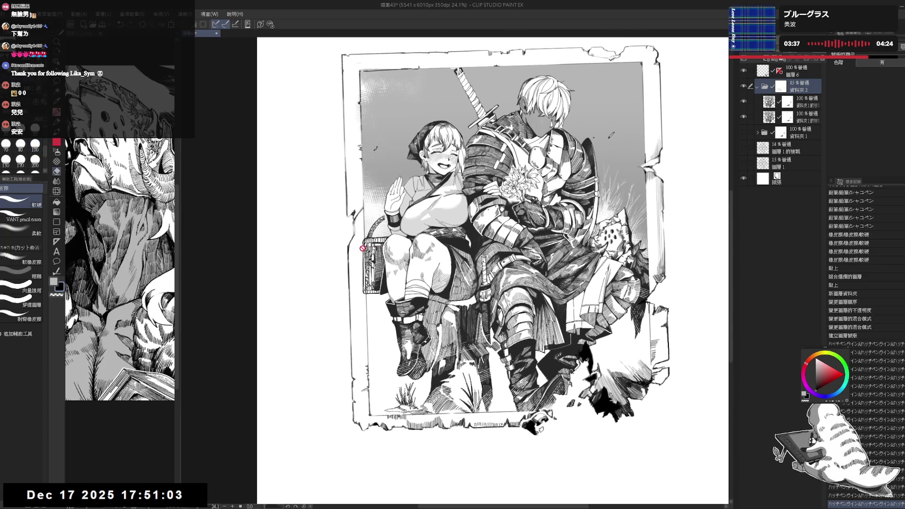
pyautogui.press('p')
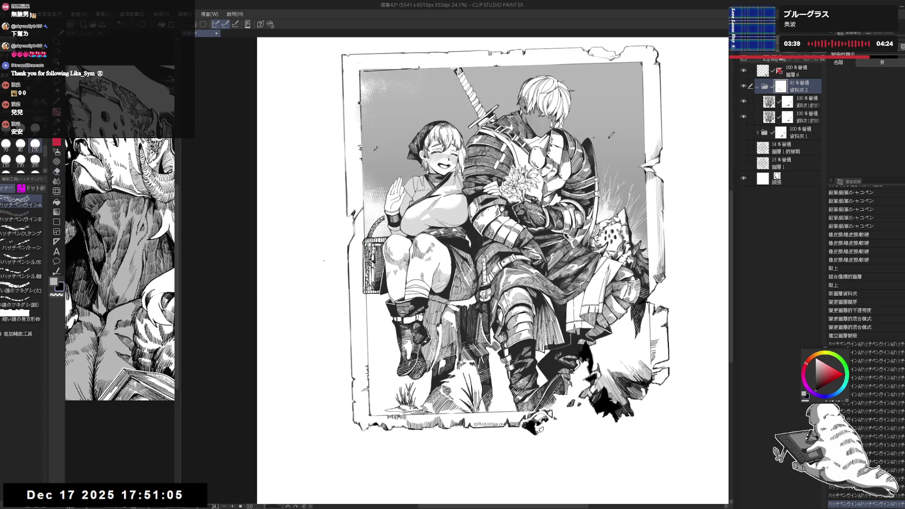
pyautogui.press('e')
pyautogui.moveTo(363, 264); pyautogui.dragTo(361, 242)
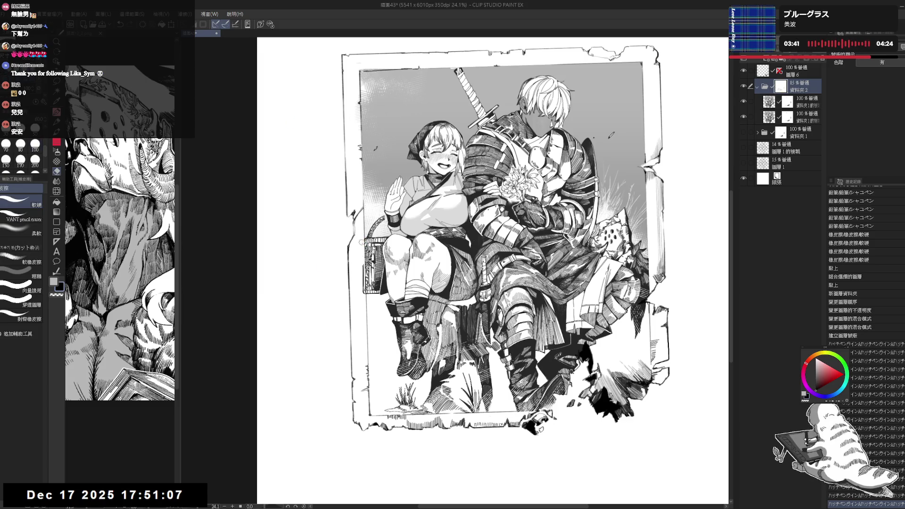
pyautogui.moveTo(362, 300); pyautogui.dragTo(360, 237)
pyautogui.press('p')
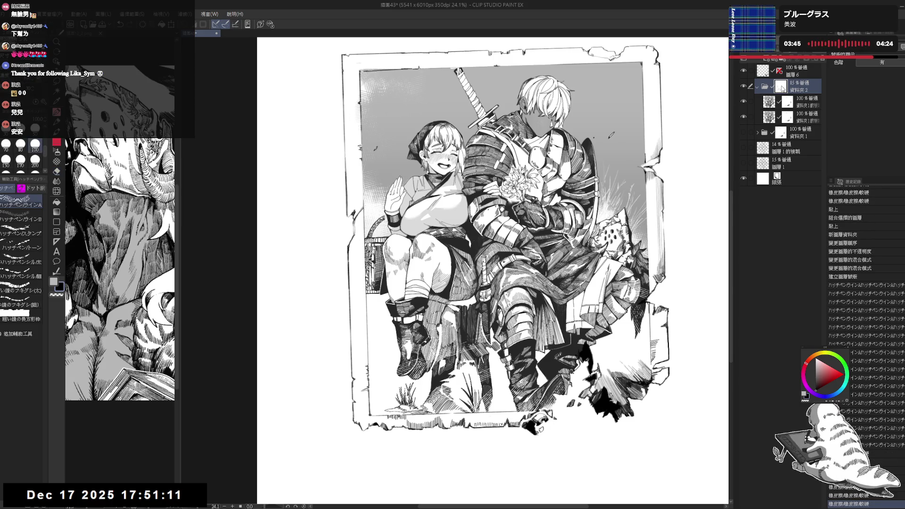
pyautogui.scroll(3, 359, 237)
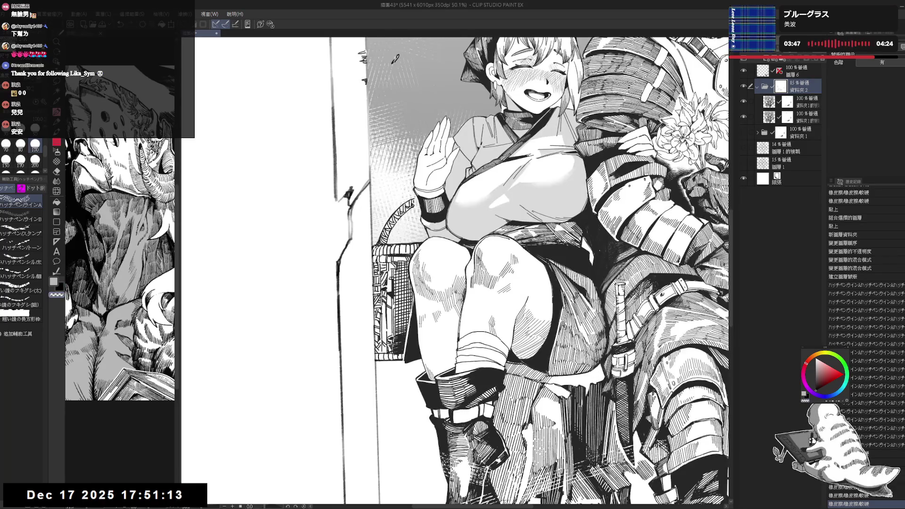
# Step: Rework the basket's left edge, alternating the size-80 Hatch Pen Stamp and the Eraser, then zoom out
pyautogui.hotkey('ctrl', 'z')
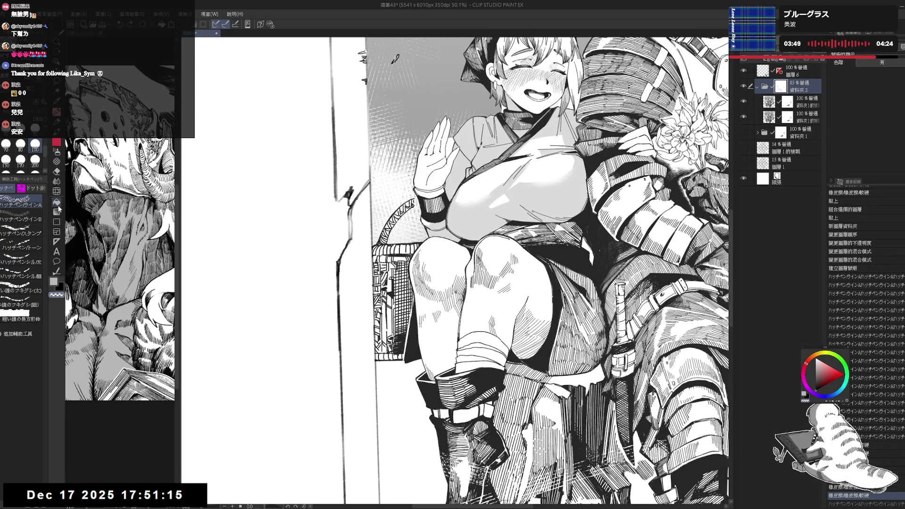
pyautogui.click(20, 233)
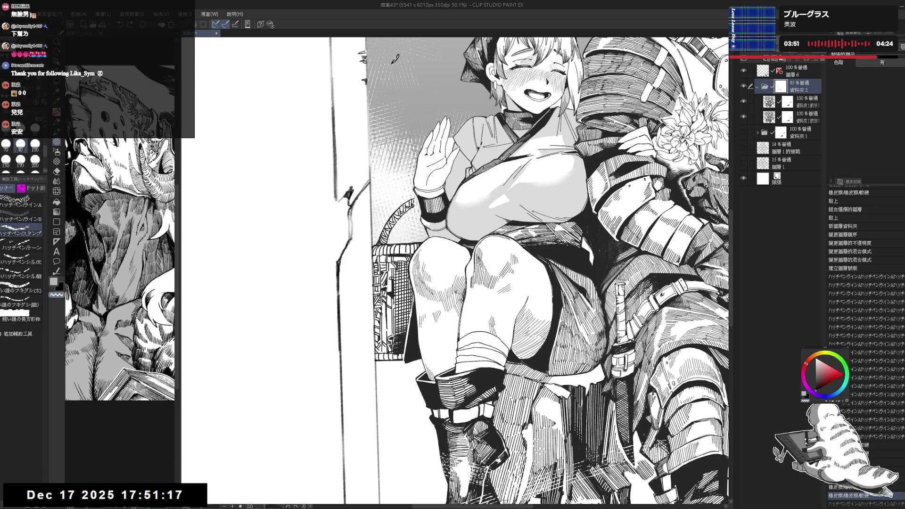
pyautogui.moveTo(365, 290); pyautogui.dragTo(372, 383)
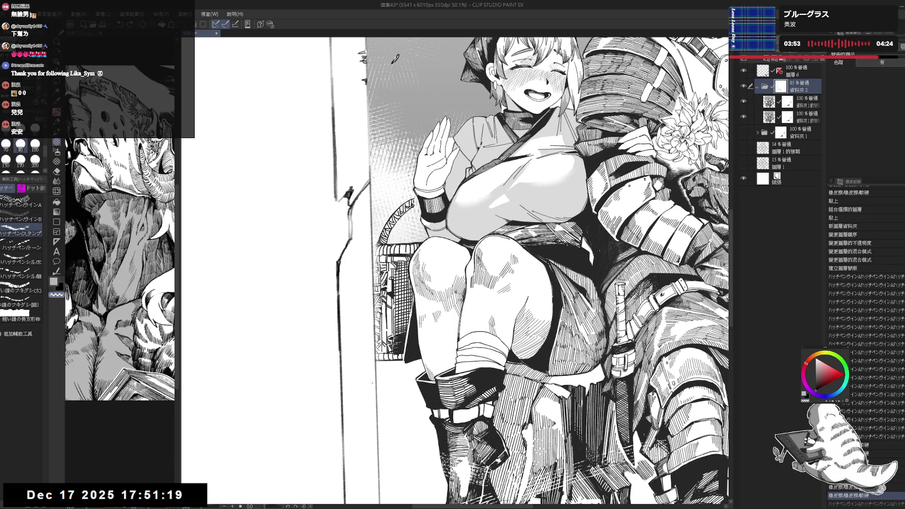
pyautogui.press('e')
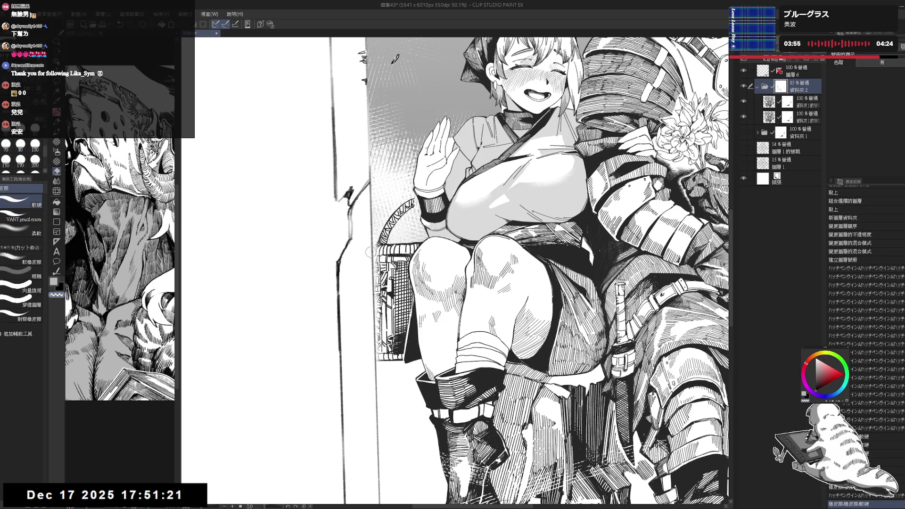
pyautogui.moveTo(371, 261); pyautogui.dragTo(379, 362)
pyautogui.press('p')
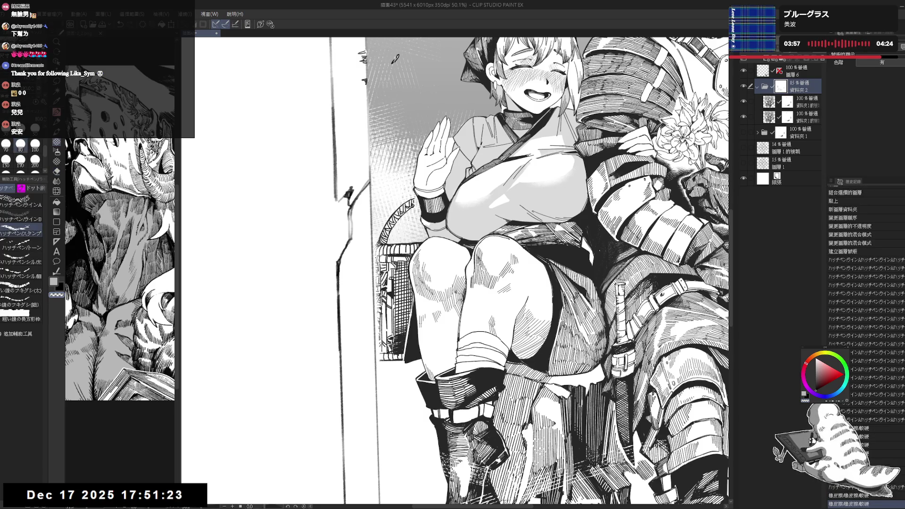
pyautogui.moveTo(381, 250); pyautogui.dragTo(386, 361)
pyautogui.moveTo(373, 210)
pyautogui.mouseDown()
pyautogui.moveTo(382, 254)
pyautogui.moveTo(358, 372)
pyautogui.moveTo(259, 288)
pyautogui.mouseUp()
pyautogui.hotkey('ctrl', '-')
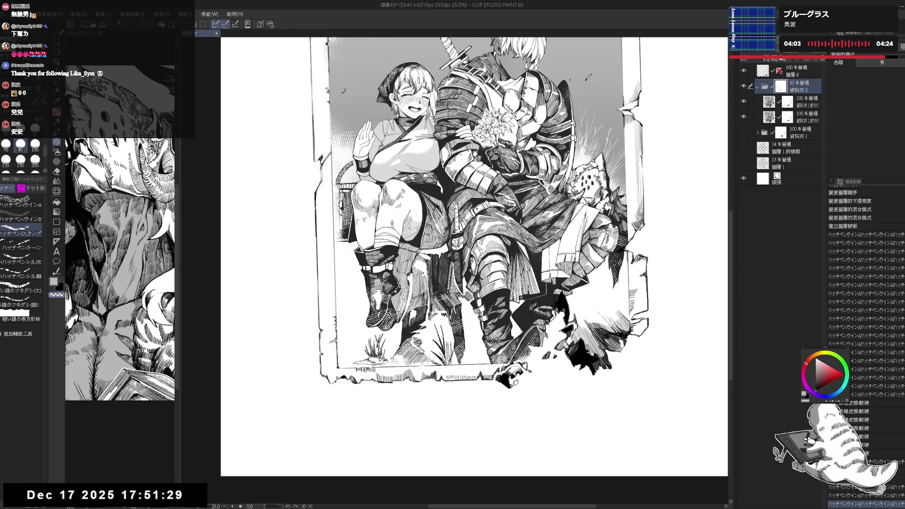
# Step: Stamp hatch marks along the ground at the bottom of the frame
pyautogui.click(359, 362)
pyautogui.click(437, 364)
pyautogui.click(443, 361)
pyautogui.click(461, 361)
pyautogui.click(439, 363)
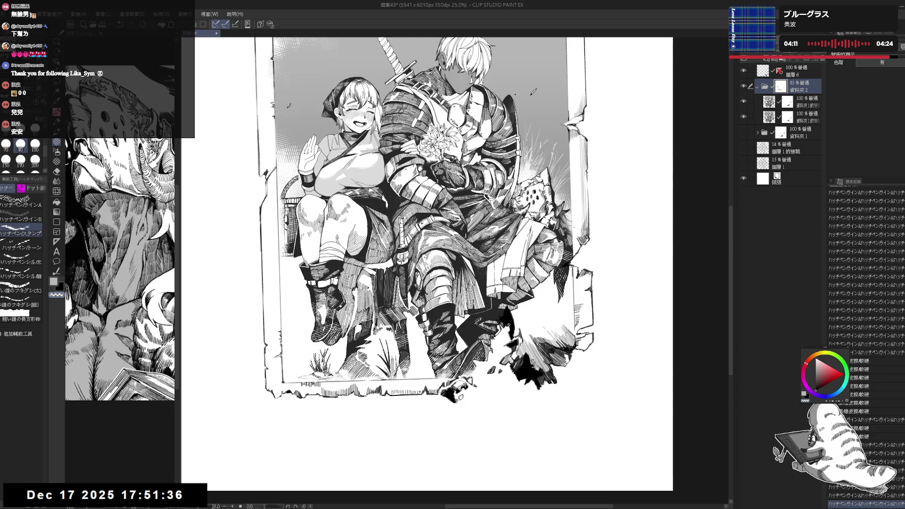
pyautogui.scroll(3, 588, 242)
# Step: Erase grey hatching and small stray bits along the frame's right border
pyautogui.moveTo(579, 282)
pyautogui.mouseDown()
pyautogui.moveTo(561, 319)
pyautogui.moveTo(549, 399)
pyautogui.moveTo(563, 386)
pyautogui.mouseUp()
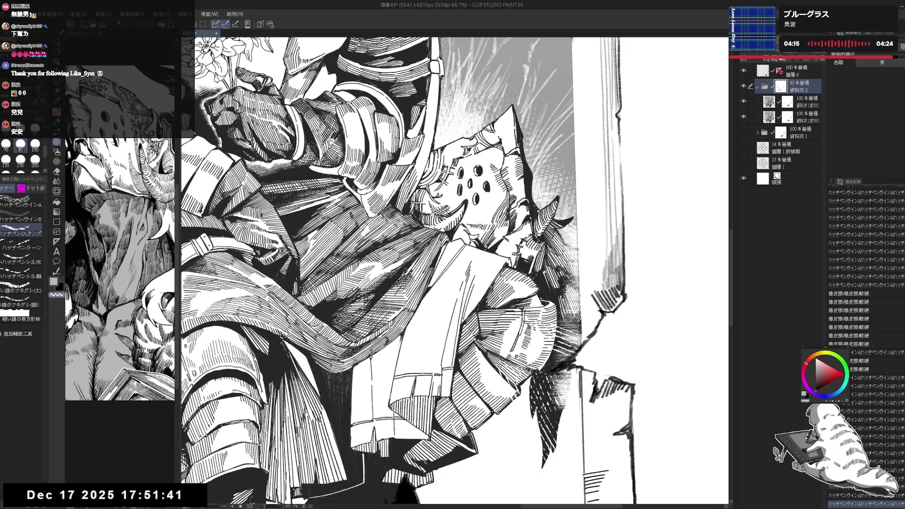
pyautogui.scroll(-4, 457, 382)
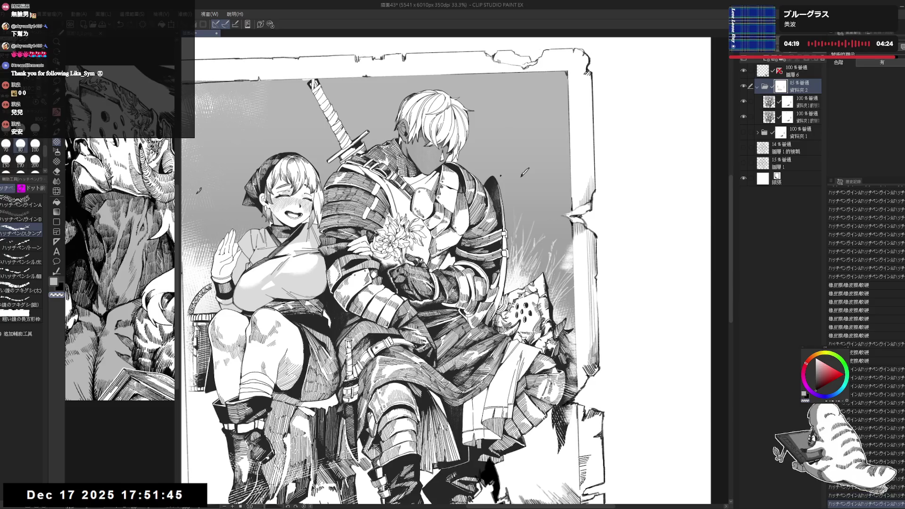
pyautogui.moveTo(571, 263); pyautogui.dragTo(571, 283)
pyautogui.moveTo(568, 239); pyautogui.dragTo(571, 247)
pyautogui.moveTo(563, 163); pyautogui.dragTo(565, 178)
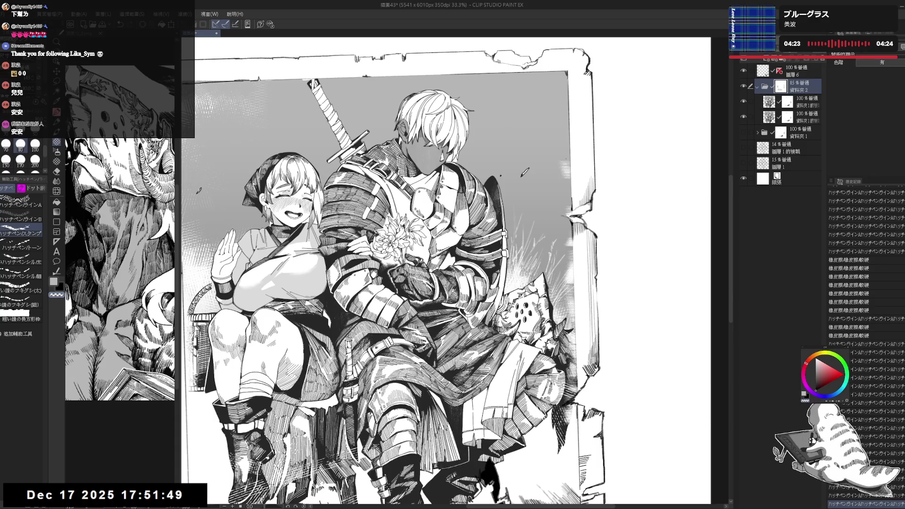
pyautogui.moveTo(566, 77); pyautogui.dragTo(567, 207)
pyautogui.hotkey('ctrl', 'z')
pyautogui.moveTo(567, 139); pyautogui.dragTo(567, 160)
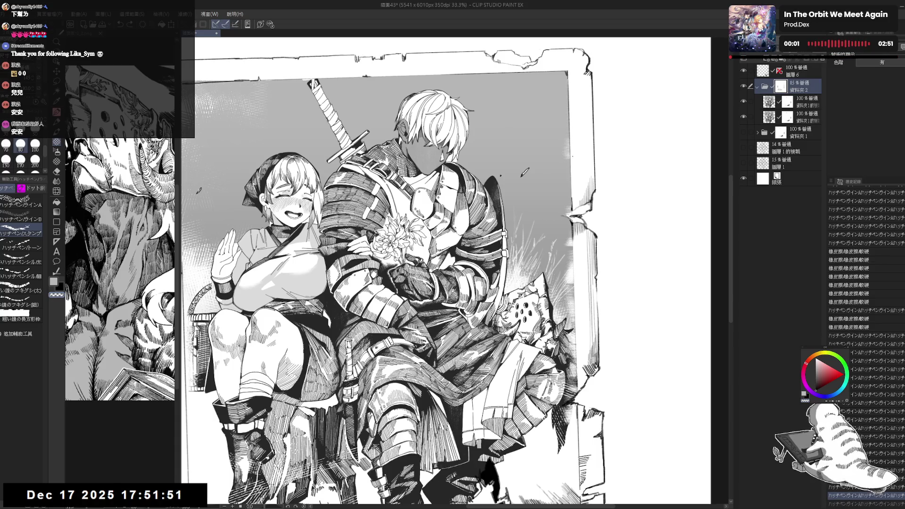
# Step: Erase stretches of the frame's left border, then fit the whole page in view
pyautogui.moveTo(424, 282)
pyautogui.mouseDown()
pyautogui.moveTo(431, 292)
pyautogui.moveTo(585, 294)
pyautogui.mouseUp()
pyautogui.moveTo(342, 152); pyautogui.dragTo(343, 262)
pyautogui.moveTo(462, 283); pyautogui.dragTo(463, 307)
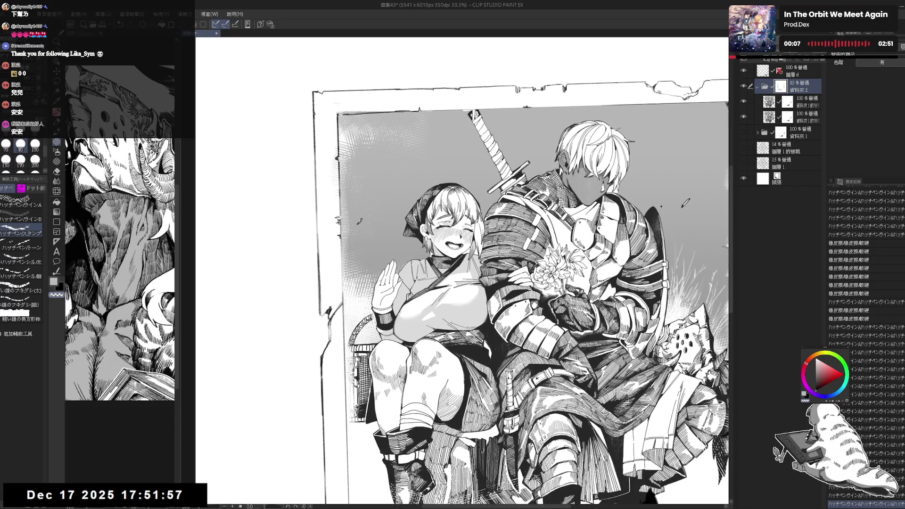
pyautogui.press('e')
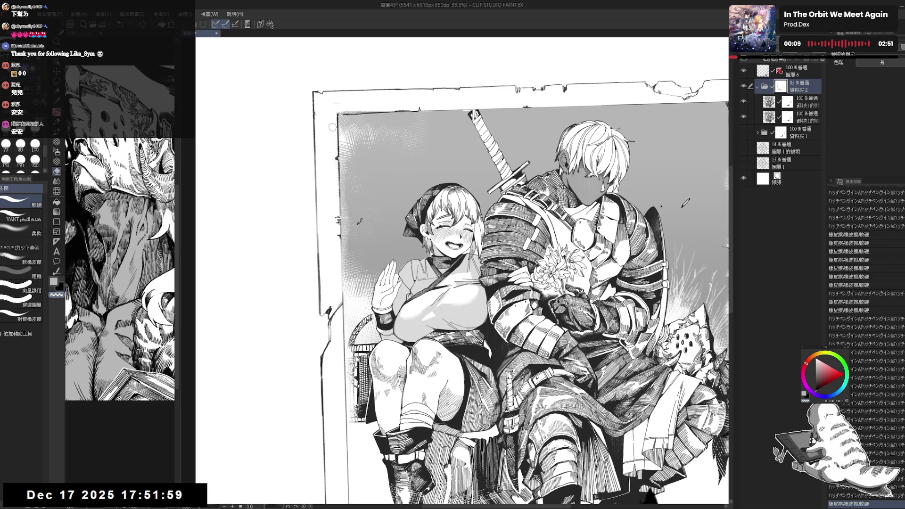
pyautogui.press('p')
pyautogui.hotkey('ctrl', '0')
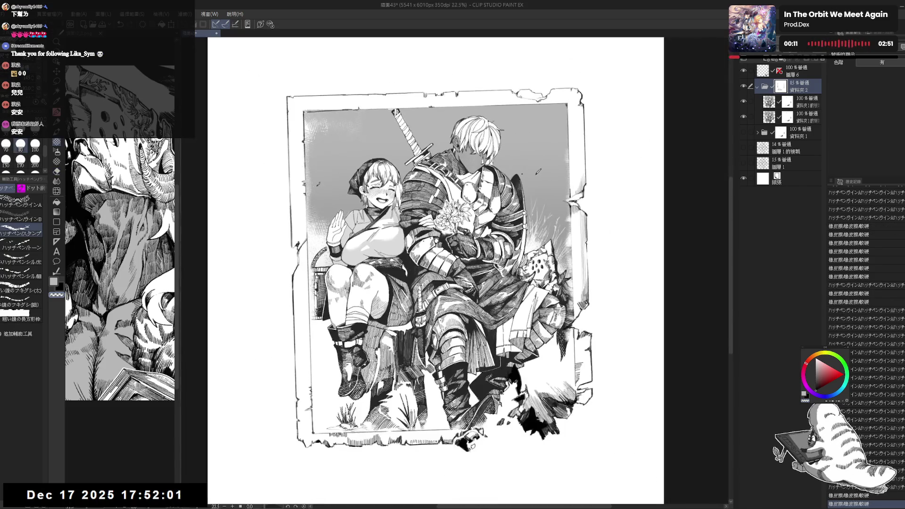
# Step: Rotate the page about 78° and lighten small patches along the sword with transparent colour
pyautogui.scroll(1, 453, 158)
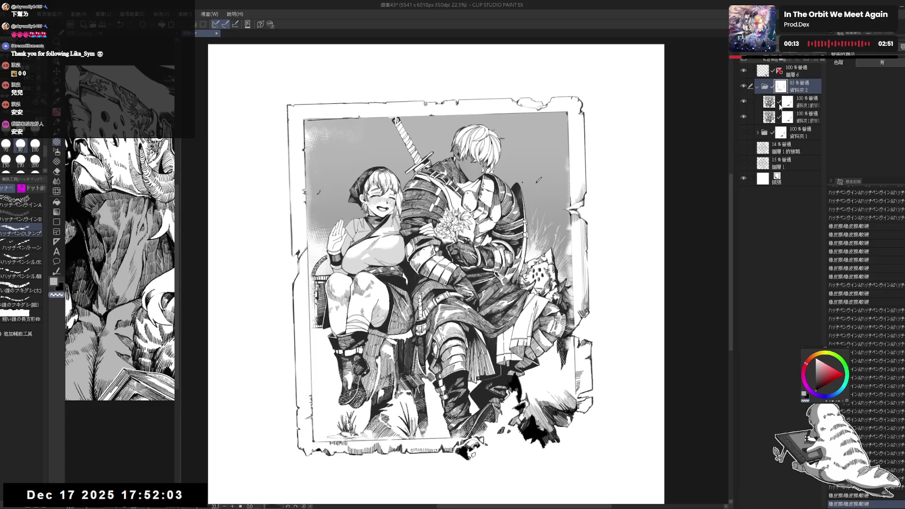
pyautogui.press('x')
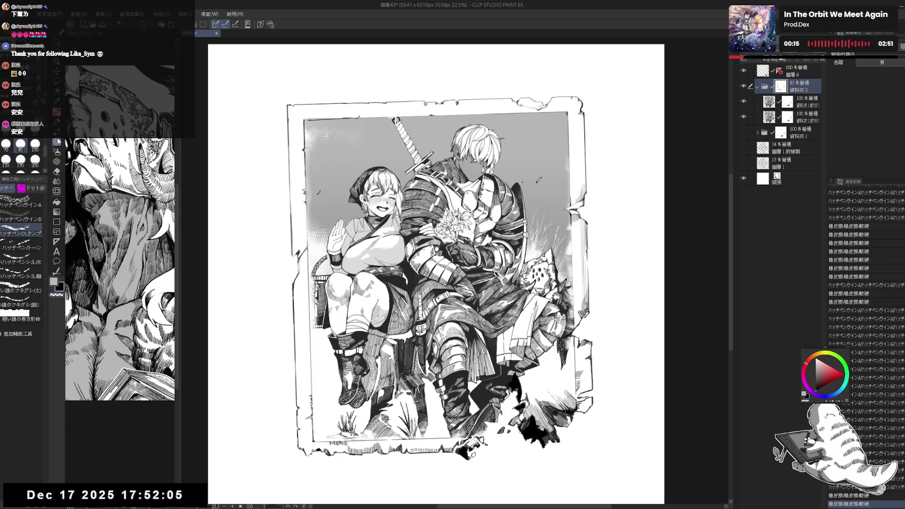
pyautogui.hotkey('ctrl', 'y')
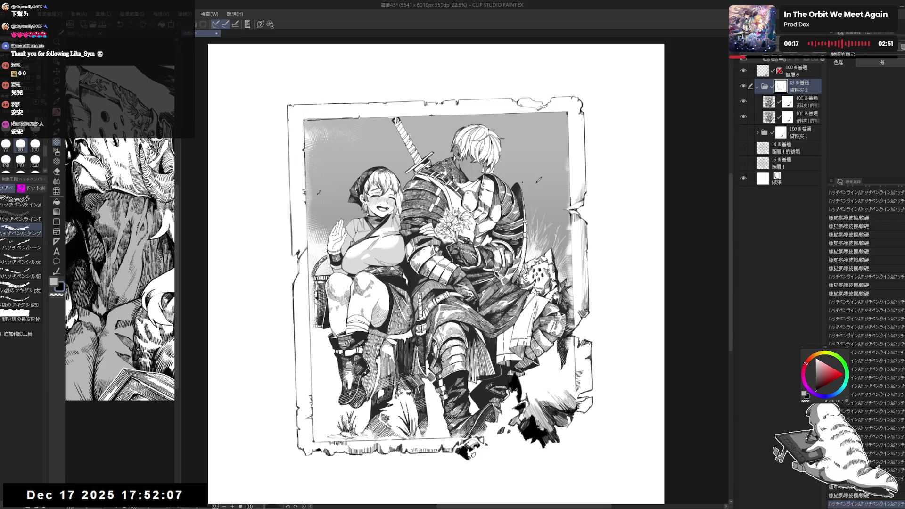
pyautogui.press('c')
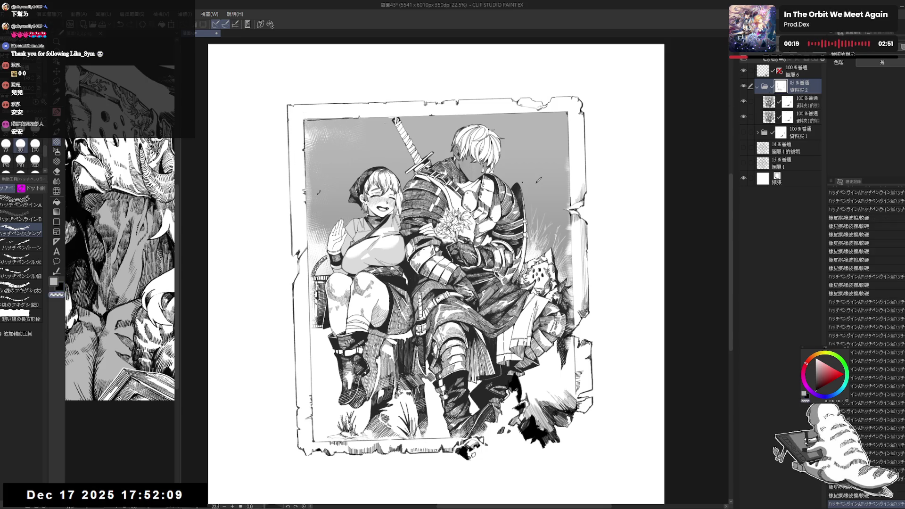
pyautogui.press('r')
pyautogui.moveTo(542, 165)
pyautogui.mouseDown()
pyautogui.moveTo(522, 148)
pyautogui.moveTo(352, 147)
pyautogui.mouseUp()
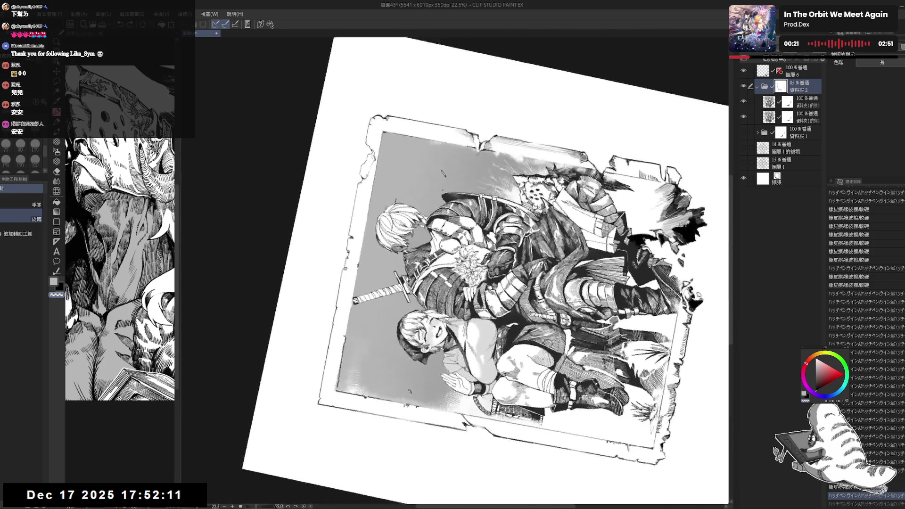
pyautogui.moveTo(519, 264); pyautogui.dragTo(528, 219)
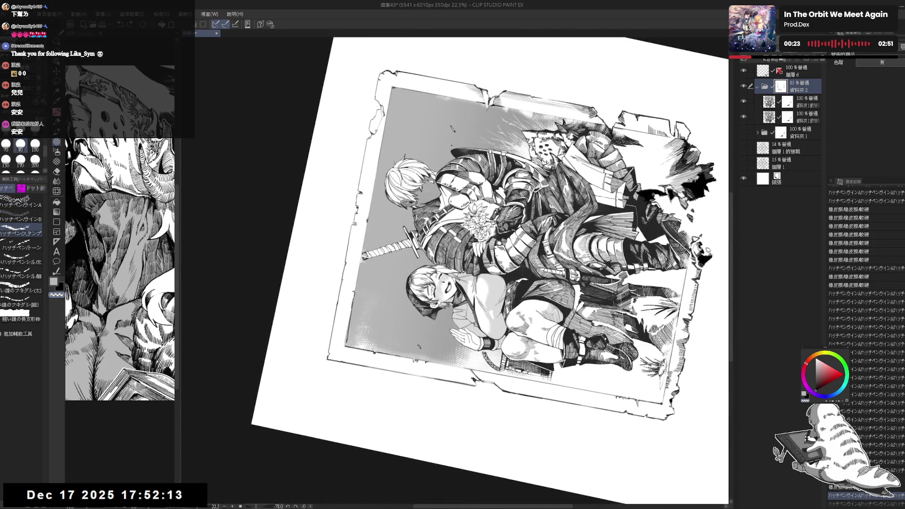
pyautogui.moveTo(362, 263); pyautogui.dragTo(347, 335)
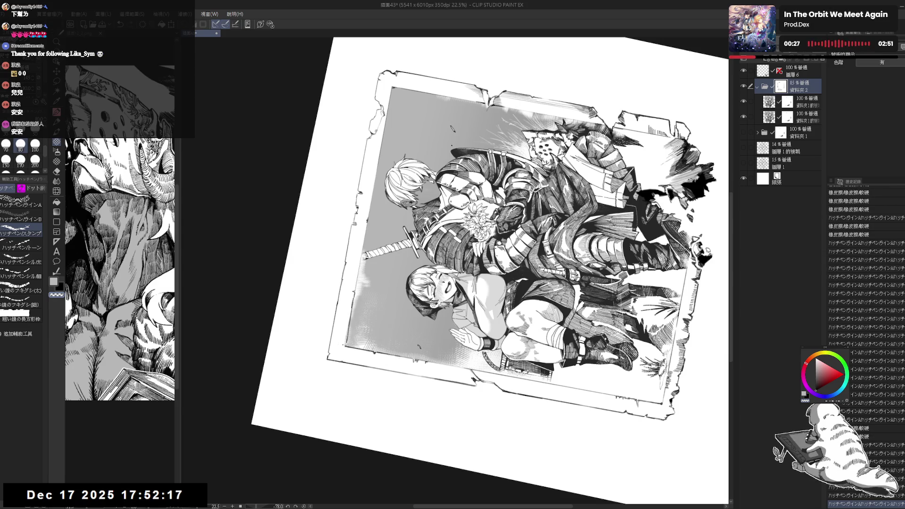
pyautogui.hotkey('ctrl', '@')
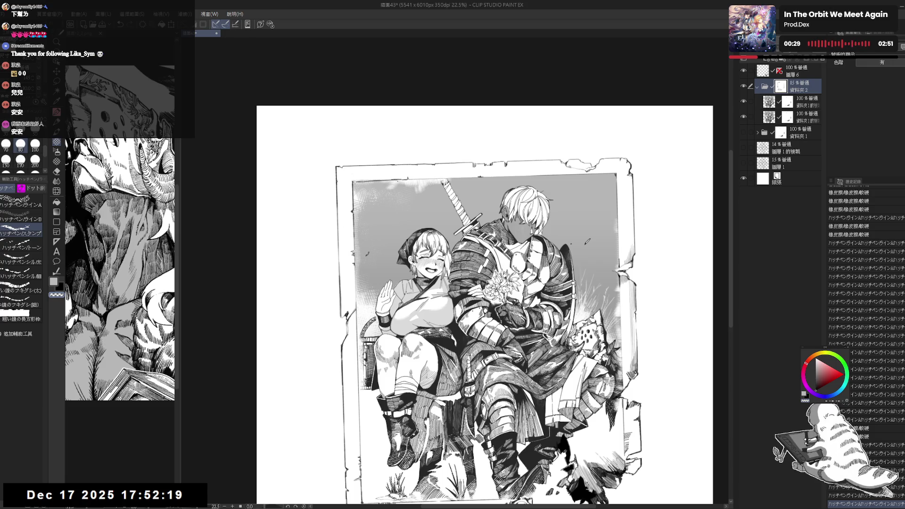
# Step: Paint light strokes into the grey background behind the knight
pyautogui.moveTo(401, 185)
pyautogui.mouseDown()
pyautogui.moveTo(389, 205)
pyautogui.moveTo(434, 170)
pyautogui.moveTo(553, 178)
pyautogui.mouseUp()
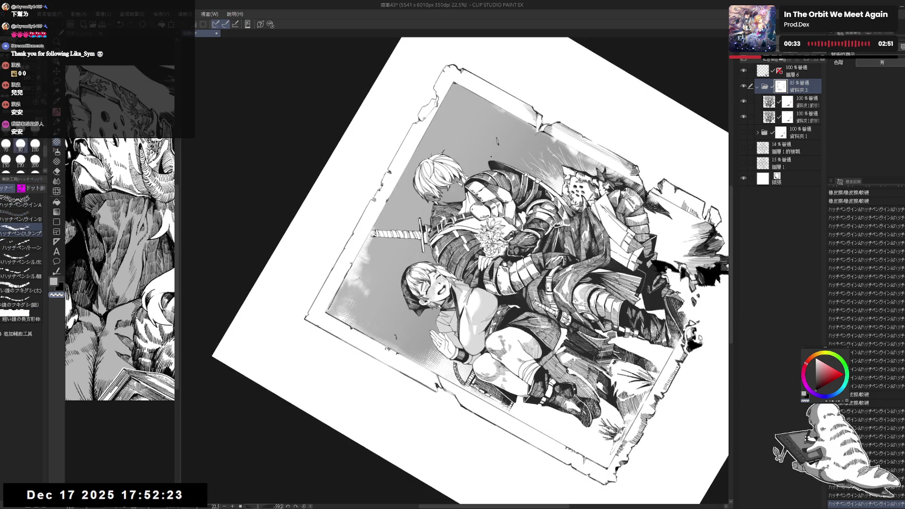
pyautogui.moveTo(350, 283)
pyautogui.mouseDown()
pyautogui.moveTo(342, 300)
pyautogui.moveTo(351, 297)
pyautogui.mouseUp()
pyautogui.moveTo(362, 280); pyautogui.dragTo(352, 293)
pyautogui.moveTo(363, 262)
pyautogui.mouseDown()
pyautogui.moveTo(353, 297)
pyautogui.moveTo(363, 298)
pyautogui.moveTo(354, 289)
pyautogui.moveTo(350, 297)
pyautogui.mouseUp()
pyautogui.press('x')
# Step: With another hatching line brush, darken a spot in the knight's hair and beside his head
pyautogui.click(21, 205)
pyautogui.moveTo(362, 262); pyautogui.dragTo(349, 289)
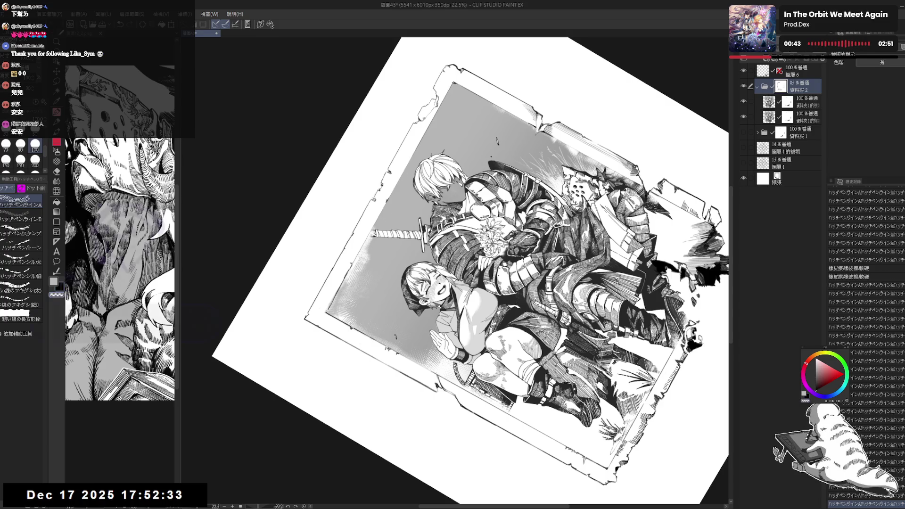
pyautogui.moveTo(448, 104)
pyautogui.mouseDown()
pyautogui.moveTo(470, 132)
pyautogui.moveTo(458, 126)
pyautogui.mouseUp()
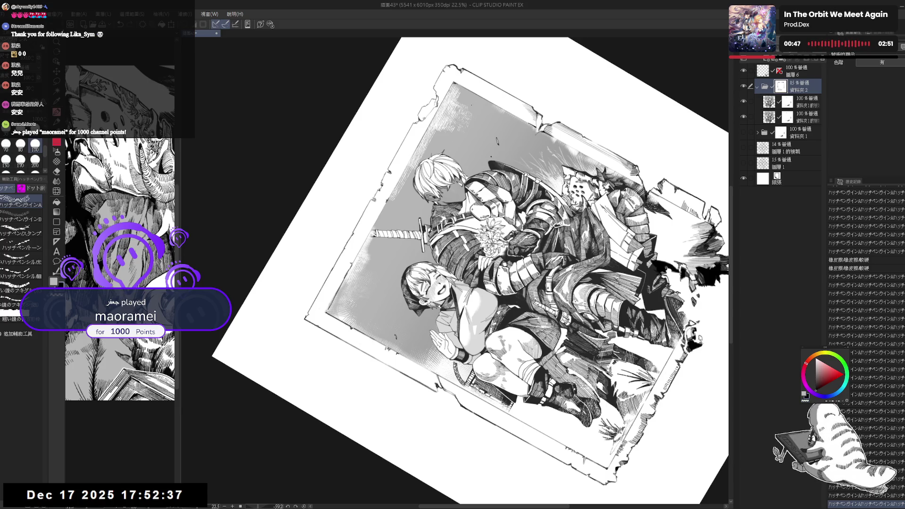
pyautogui.hotkey('ctrl', '0')
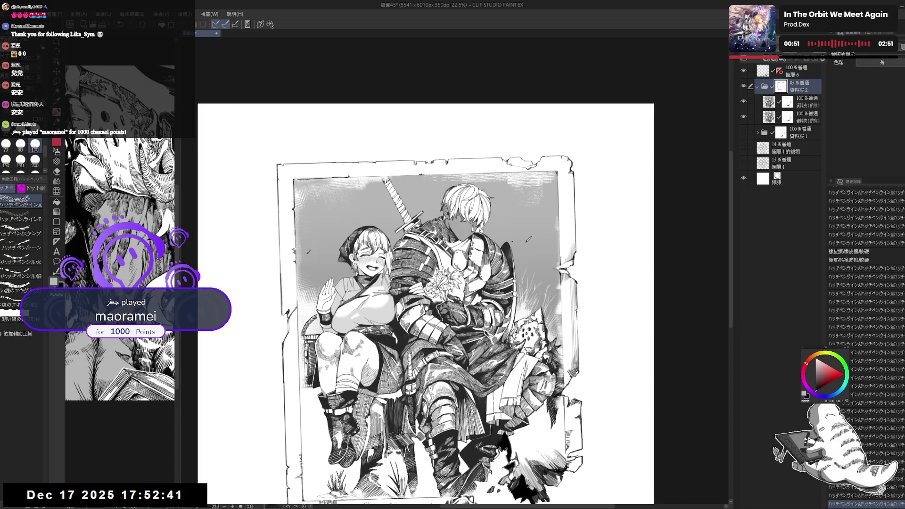
pyautogui.moveTo(462, 178); pyautogui.dragTo(479, 176)
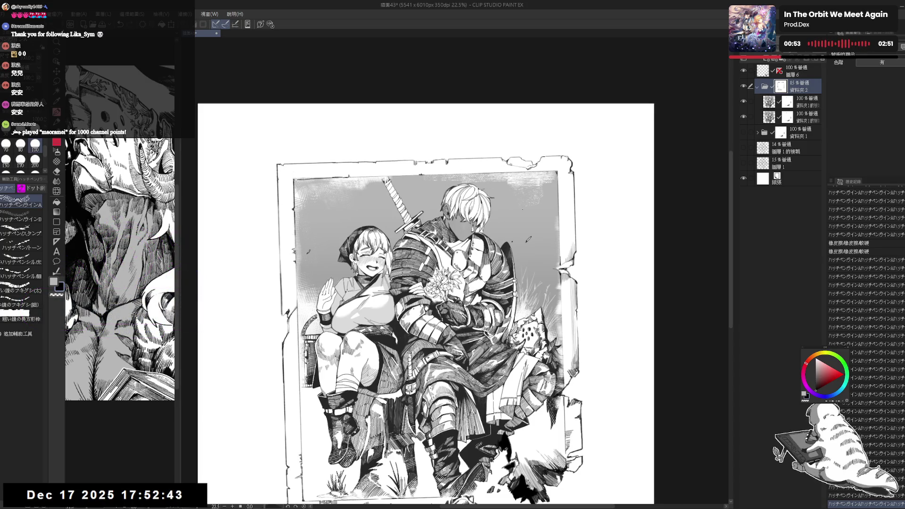
pyautogui.moveTo(534, 175); pyautogui.dragTo(546, 183)
# Step: Tilt the page about 53 degrees and pick the second hatching line brush in black
pyautogui.moveTo(566, 330); pyautogui.dragTo(519, 424)
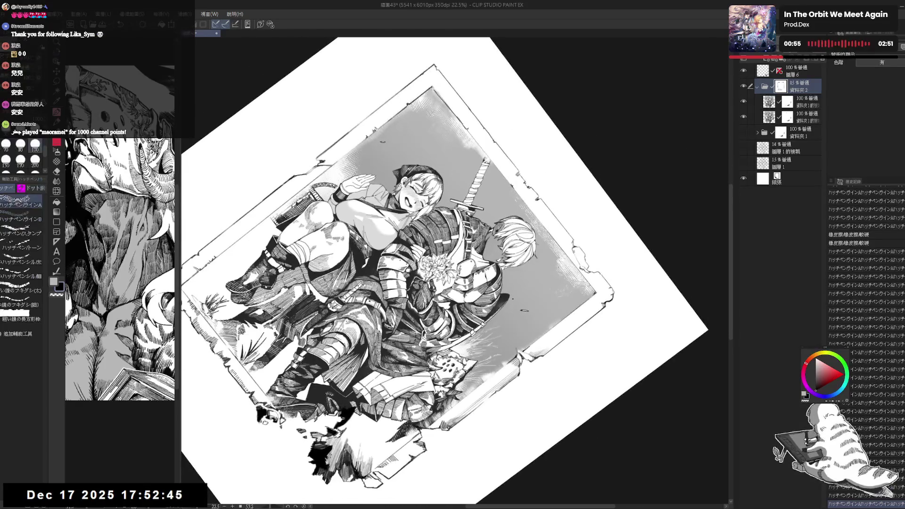
pyautogui.moveTo(565, 330)
pyautogui.mouseDown()
pyautogui.moveTo(542, 368)
pyautogui.moveTo(471, 424)
pyautogui.mouseUp()
pyautogui.moveTo(486, 180); pyautogui.dragTo(502, 202)
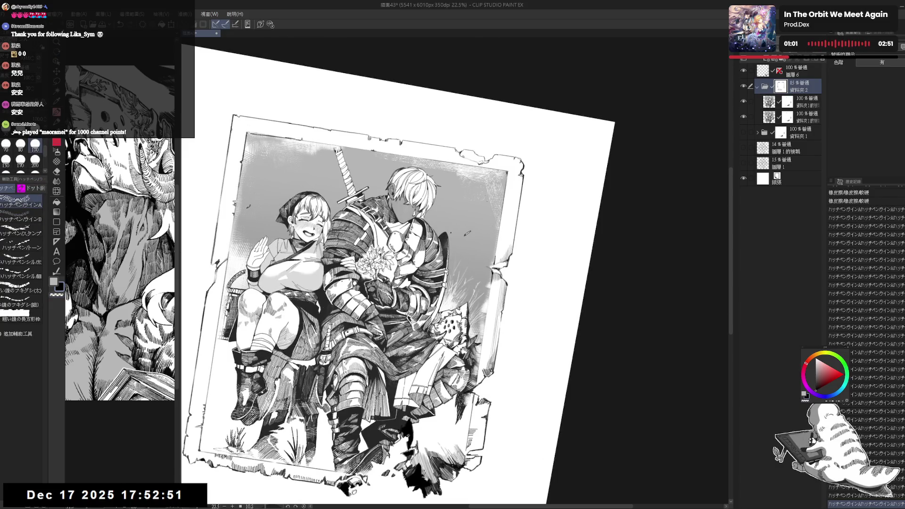
pyautogui.moveTo(530, 248); pyautogui.dragTo(525, 227)
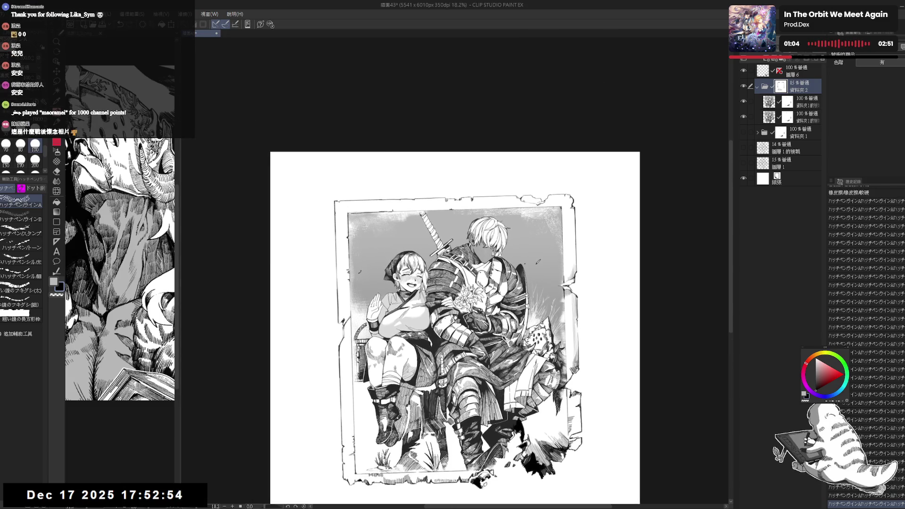
pyautogui.moveTo(368, 217); pyautogui.dragTo(402, 271)
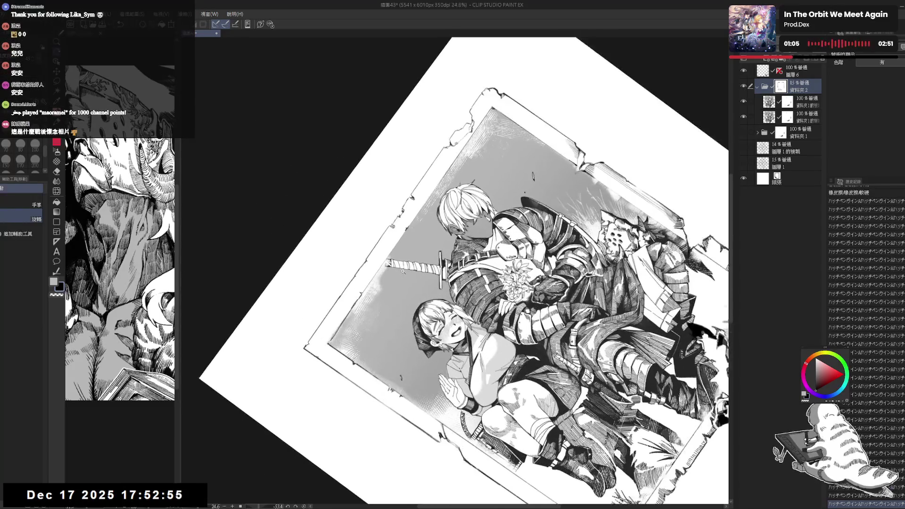
pyautogui.scroll(1, 402, 271)
pyautogui.press('p')
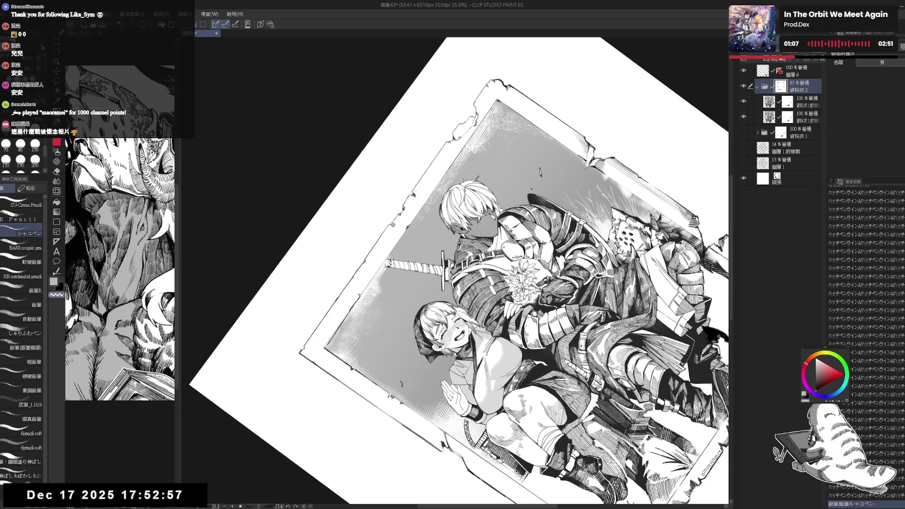
pyautogui.click(56, 161)
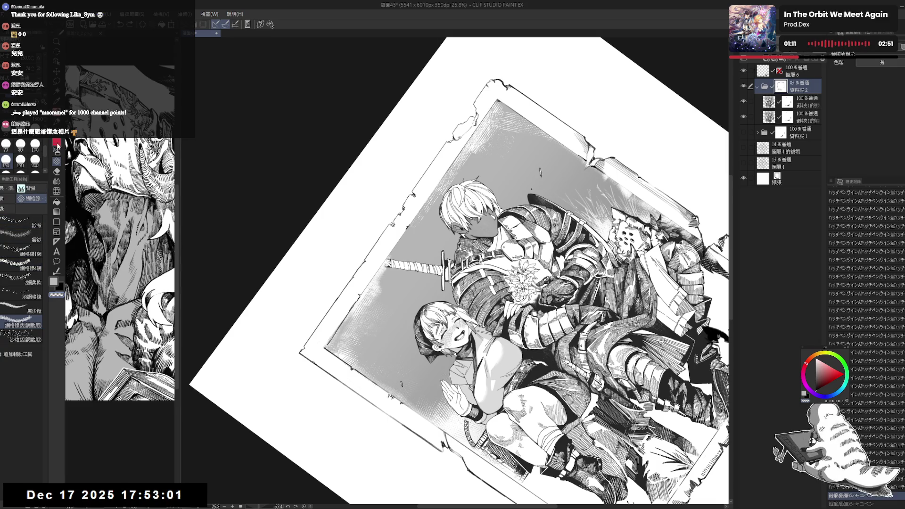
pyautogui.click(33, 189)
pyautogui.click(23, 219)
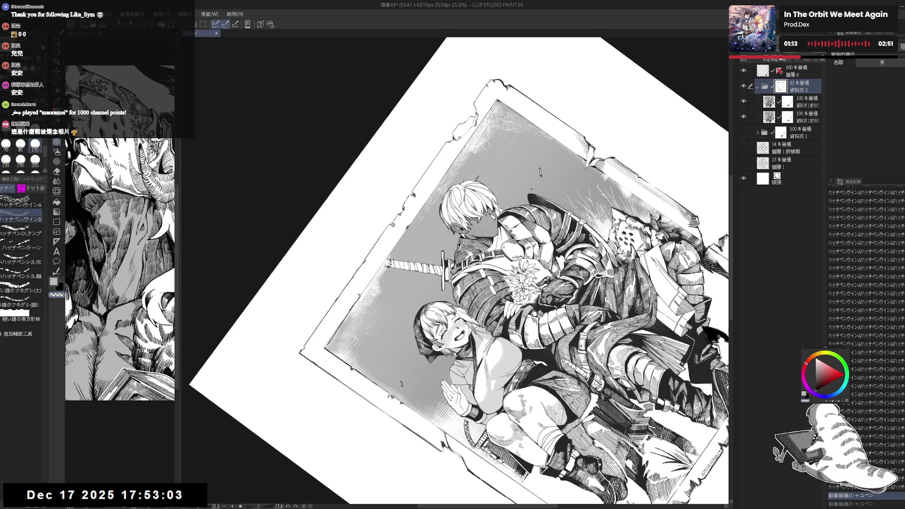
pyautogui.press('x')
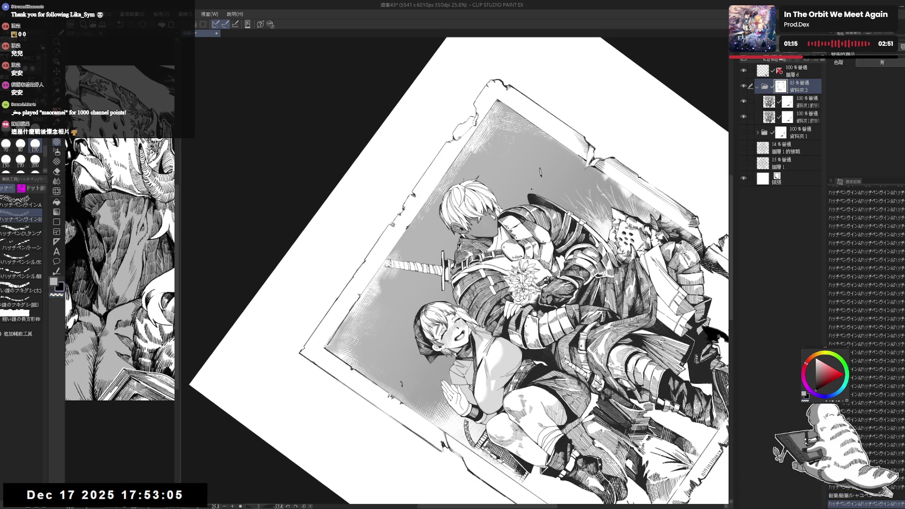
# Step: Add fine black hatching along the knight's hair edge, then fit the page to the window
pyautogui.hotkey('ctrl', '@')
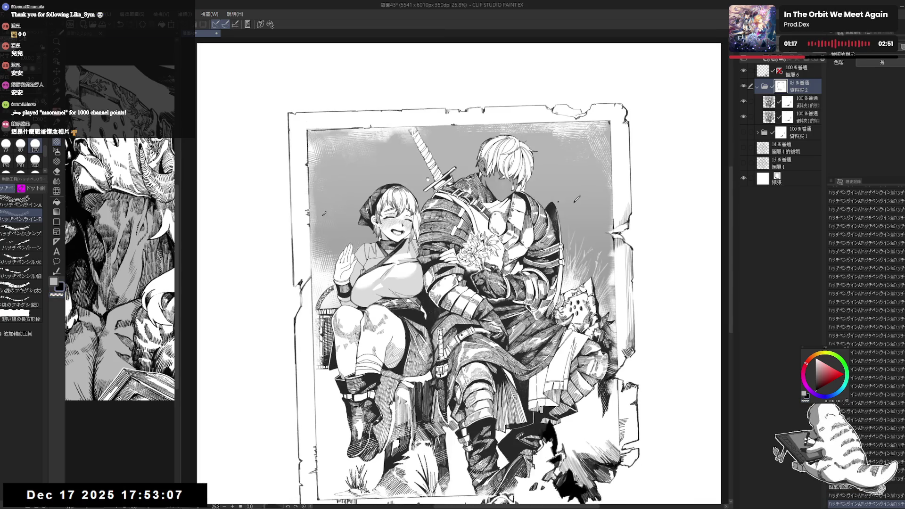
pyautogui.hotkey('ctrl', '-')
pyautogui.hotkey('ctrl', '+')
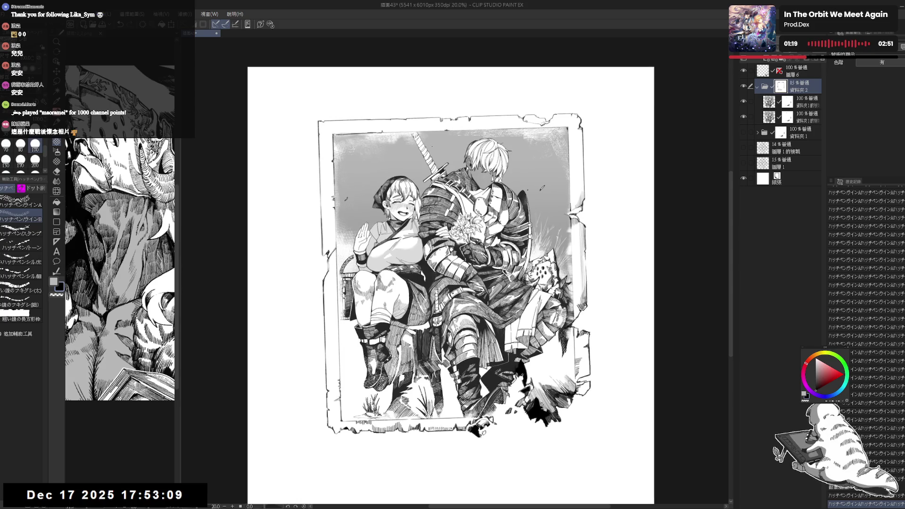
pyautogui.moveTo(503, 186); pyautogui.dragTo(485, 208)
pyautogui.moveTo(410, 289); pyautogui.dragTo(400, 276)
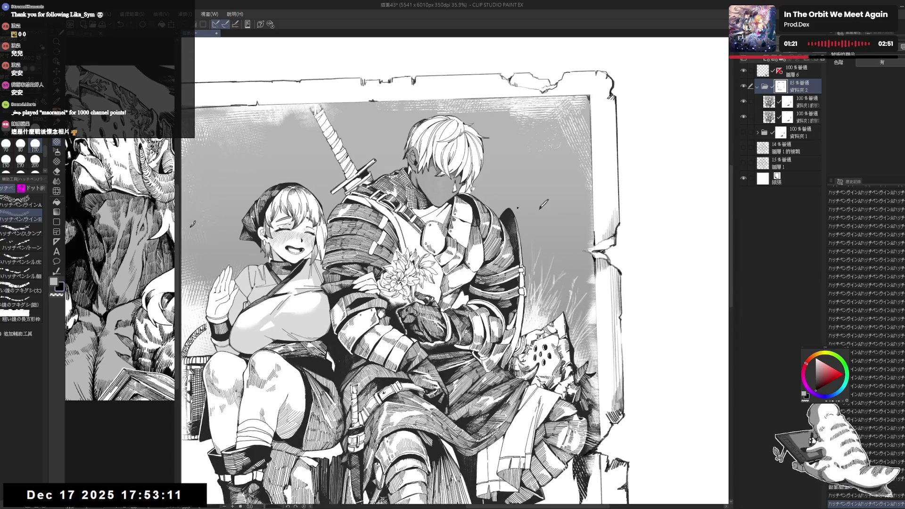
pyautogui.scroll(-3, 455, 273)
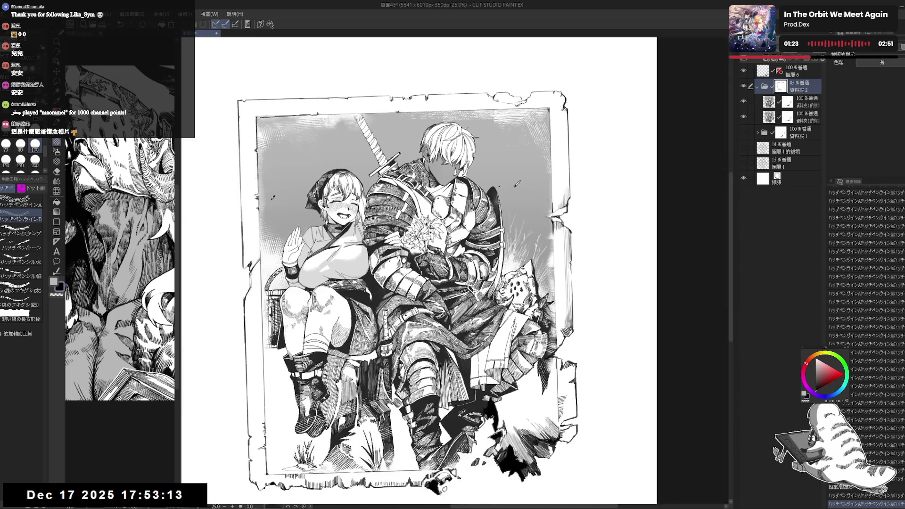
pyautogui.moveTo(566, 141)
pyautogui.mouseDown()
pyautogui.moveTo(613, 212)
pyautogui.moveTo(637, 283)
pyautogui.mouseUp()
pyautogui.press('c')
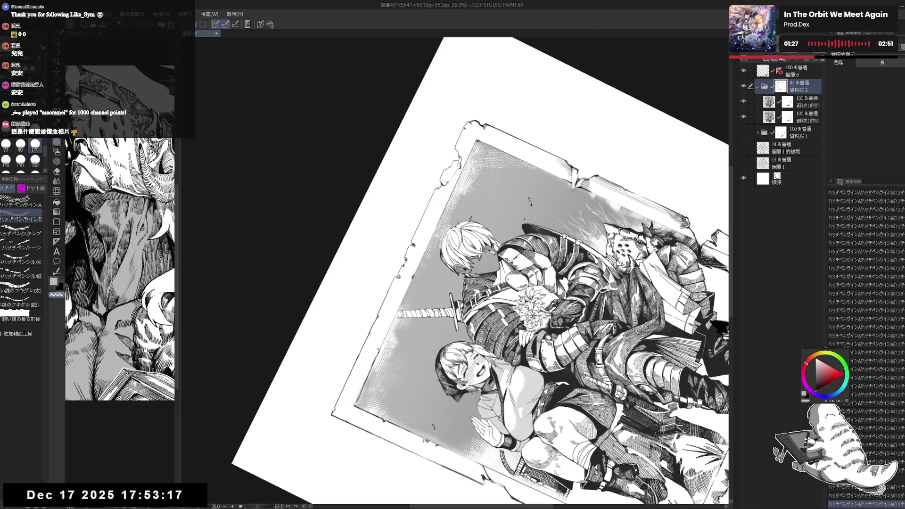
pyautogui.scroll(2, 440, 217)
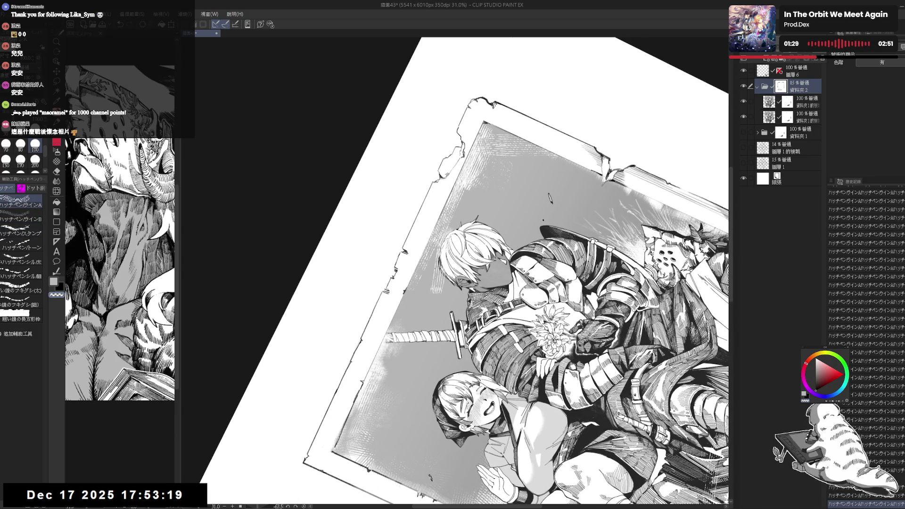
pyautogui.press('c')
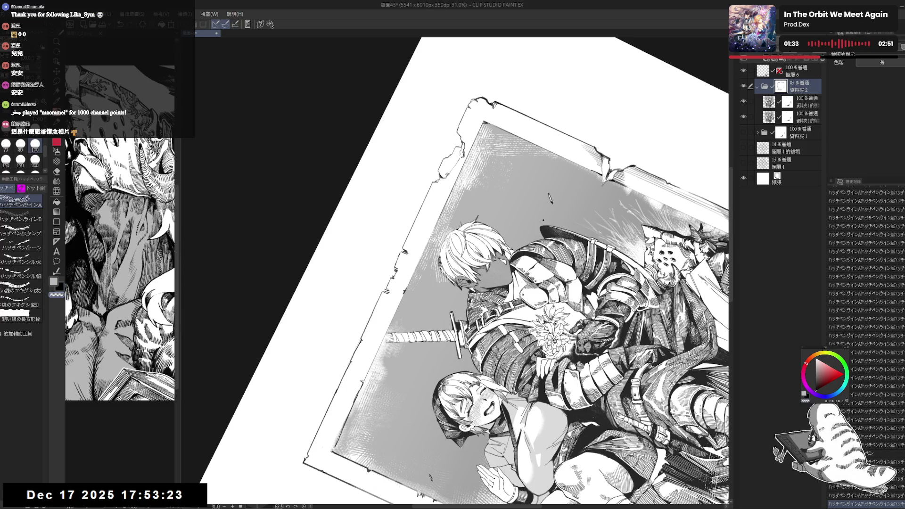
pyautogui.moveTo(438, 255); pyautogui.dragTo(450, 231)
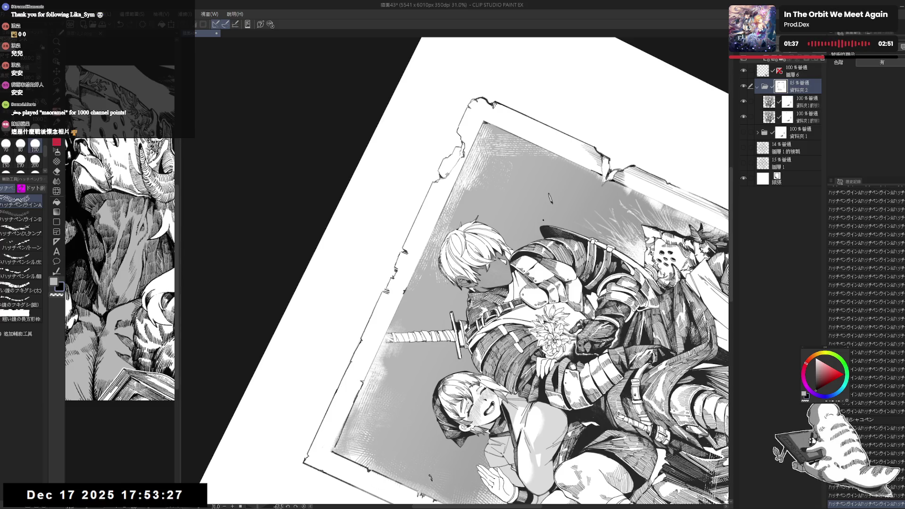
pyautogui.hotkey('ctrl', '0')
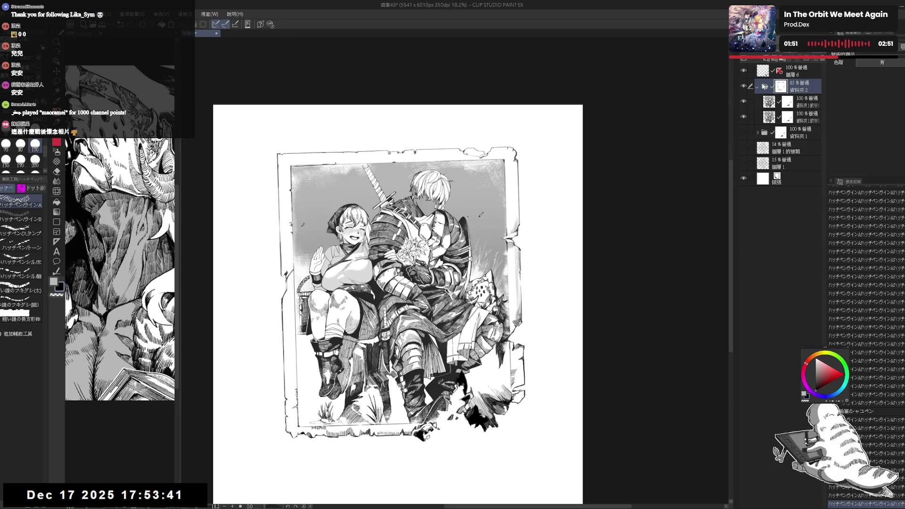
# Step: Select Layer 6 and fit the whole page in view
pyautogui.click(762, 73)
pyautogui.moveTo(288, 262); pyautogui.dragTo(318, 292)
pyautogui.scroll(3, 313, 263)
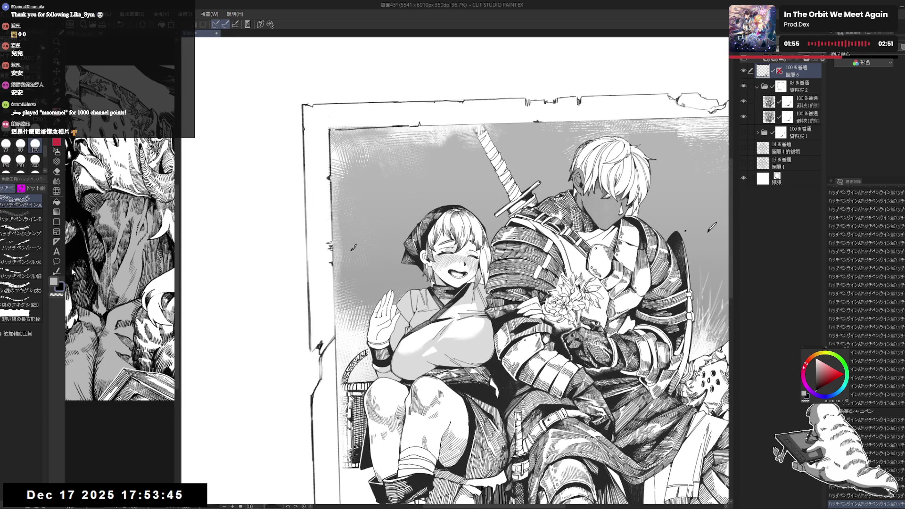
pyautogui.press('p')
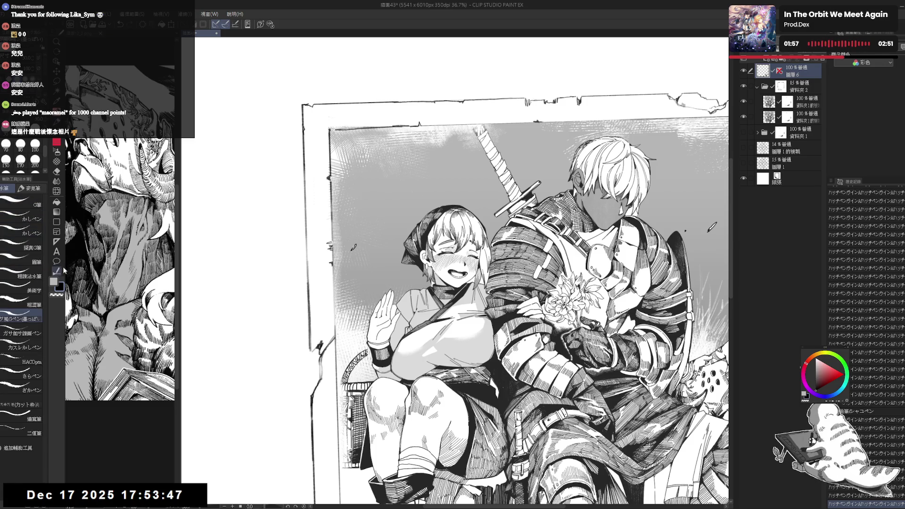
pyautogui.press('p')
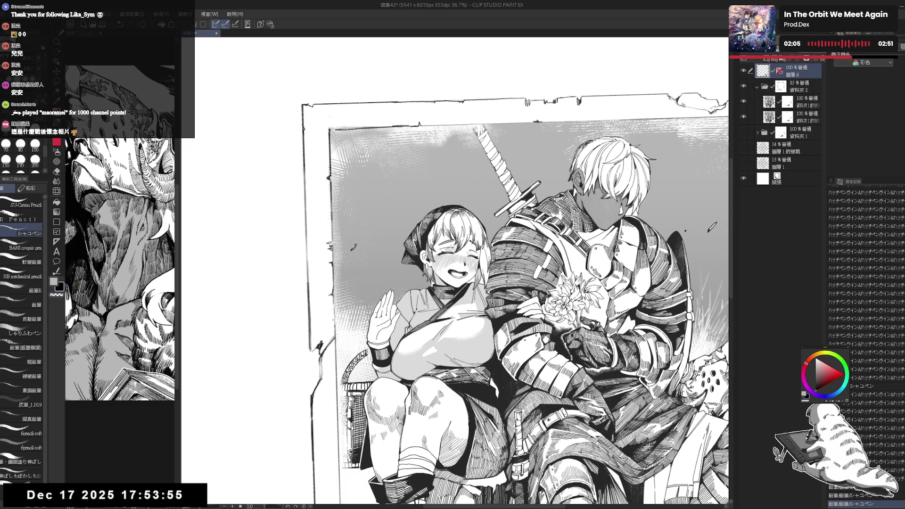
pyautogui.hotkey('ctrl', '0')
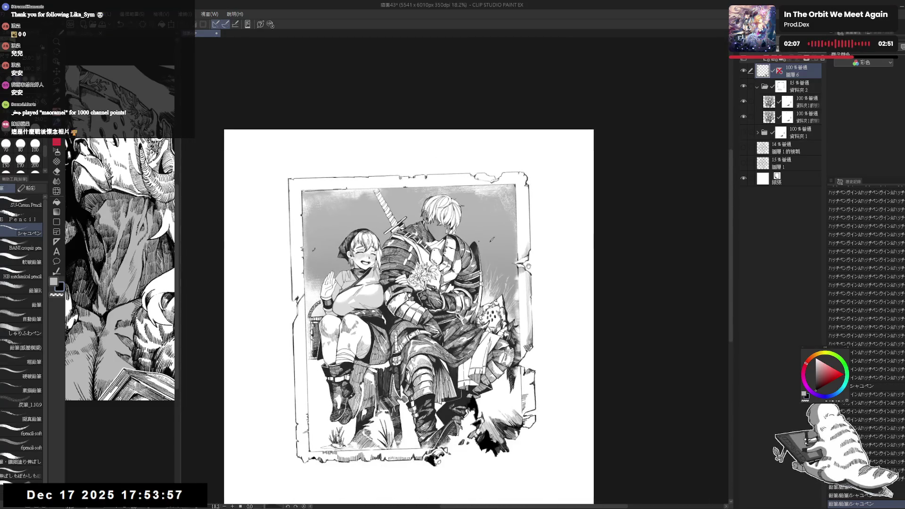
# Step: Pan, zoom and briefly rotate the view to inspect the figures
pyautogui.scroll(3, 528, 266)
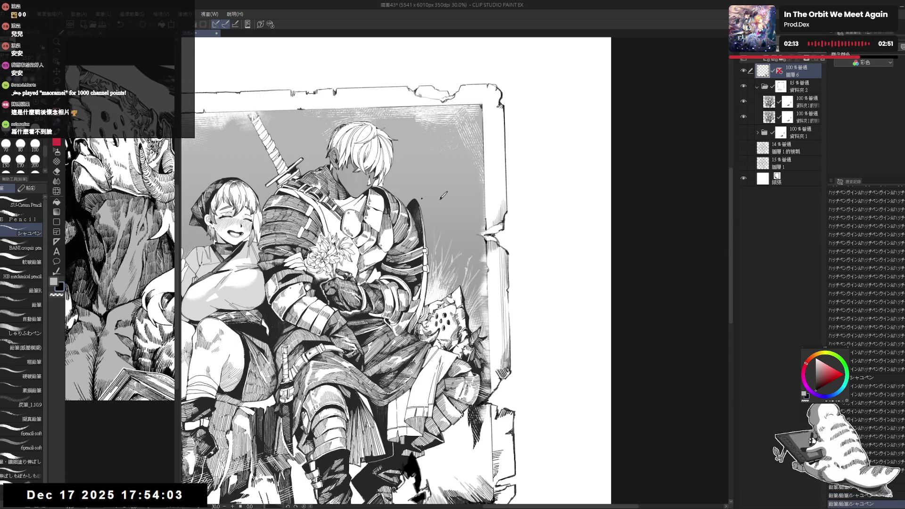
pyautogui.moveTo(443, 195); pyautogui.dragTo(438, 160)
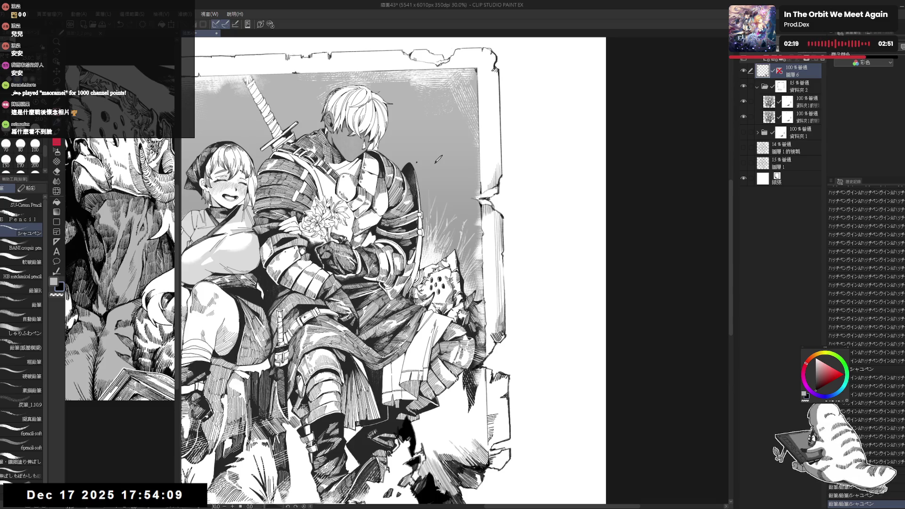
pyautogui.scroll(-3, 524, 258)
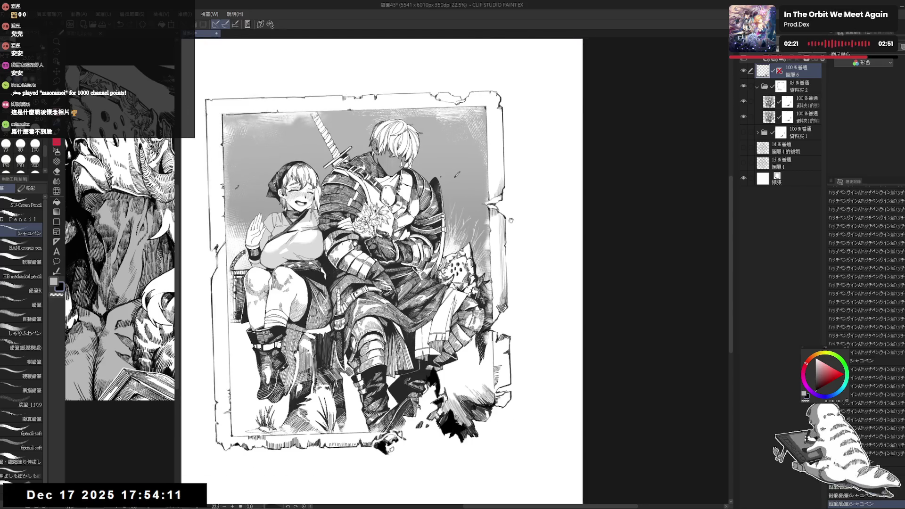
pyautogui.scroll(-2, 472, 230)
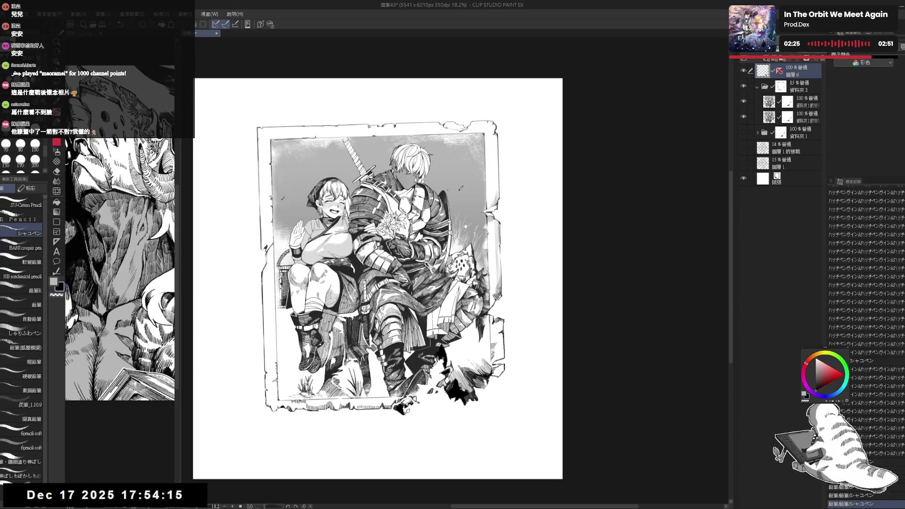
pyautogui.scroll(2, 466, 226)
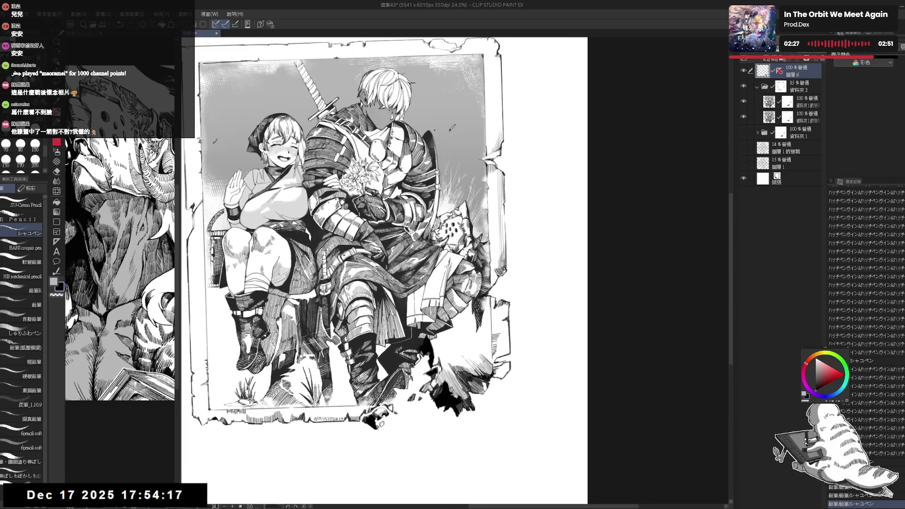
pyautogui.press('space')
pyautogui.moveTo(465, 226); pyautogui.dragTo(415, 273)
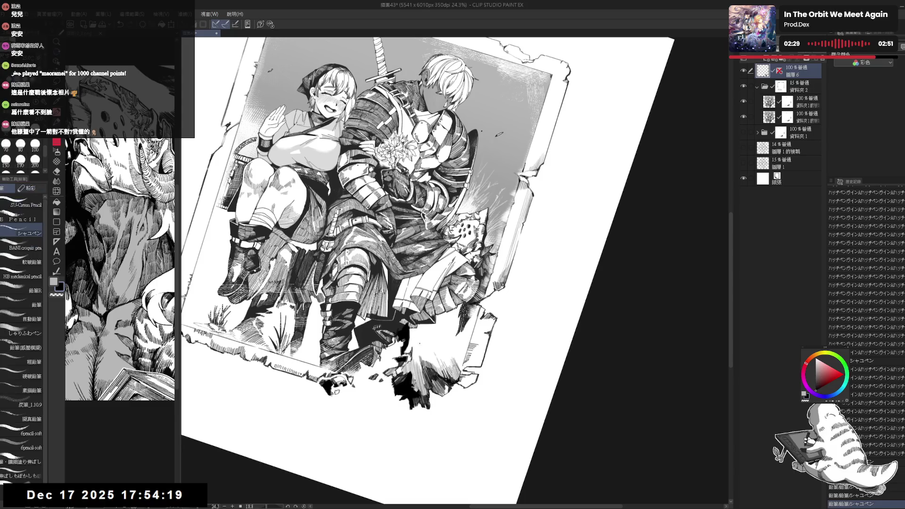
pyautogui.hotkey('ctrl', '@')
pyautogui.moveTo(444, 381); pyautogui.dragTo(437, 375)
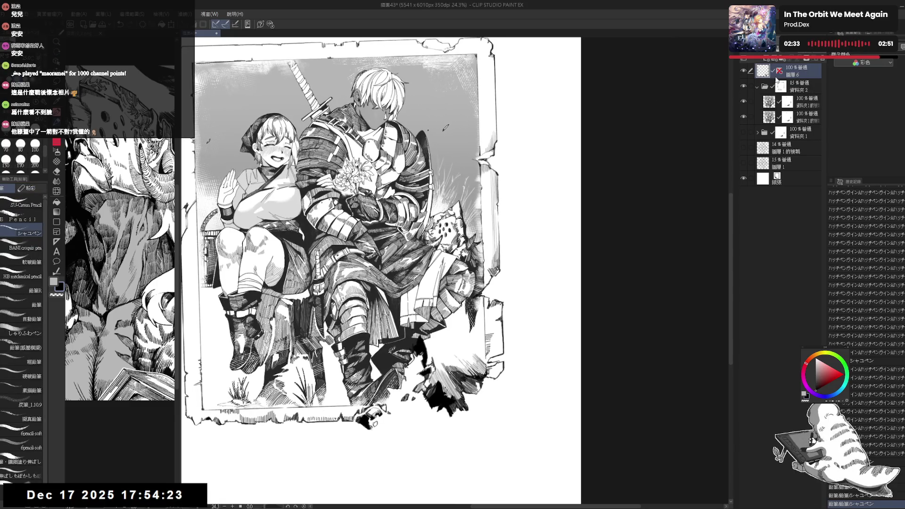
# Step: Show Layer 6, set folder 2 to 100% opacity, and drag Layer 6 lower in the stack
pyautogui.click(744, 71)
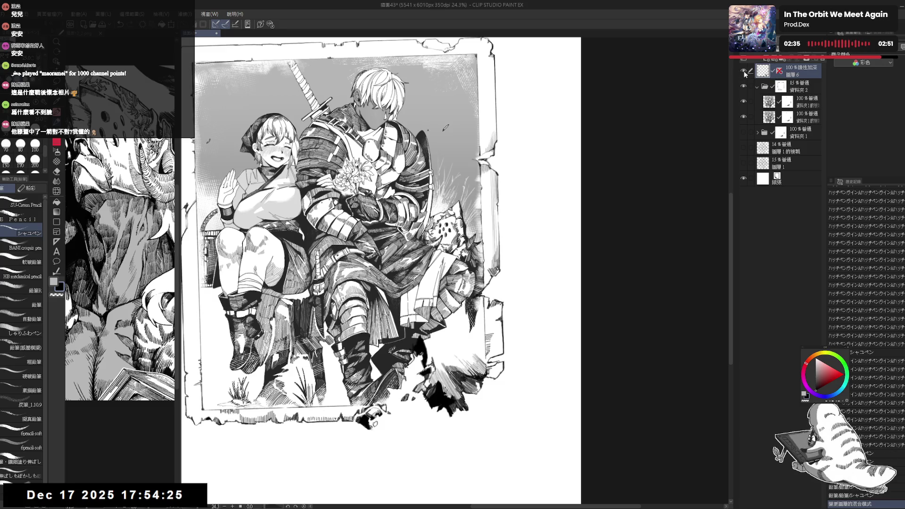
pyautogui.scroll(2, 771, 54)
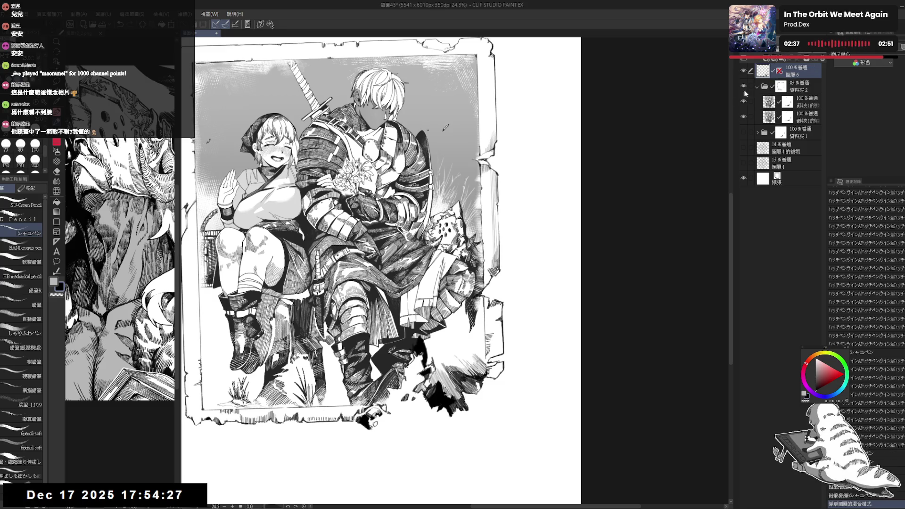
pyautogui.click(803, 89)
pyautogui.scroll(3, 801, 55)
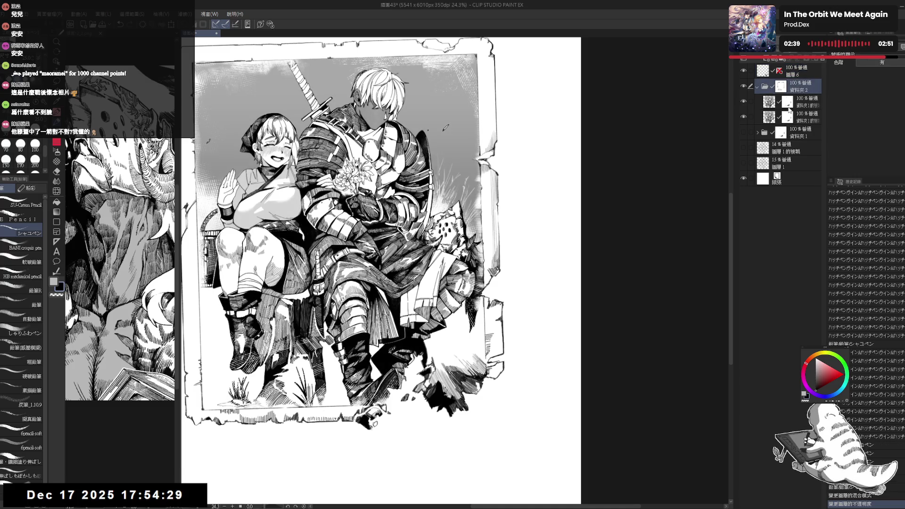
pyautogui.moveTo(589, 253); pyautogui.dragTo(588, 274)
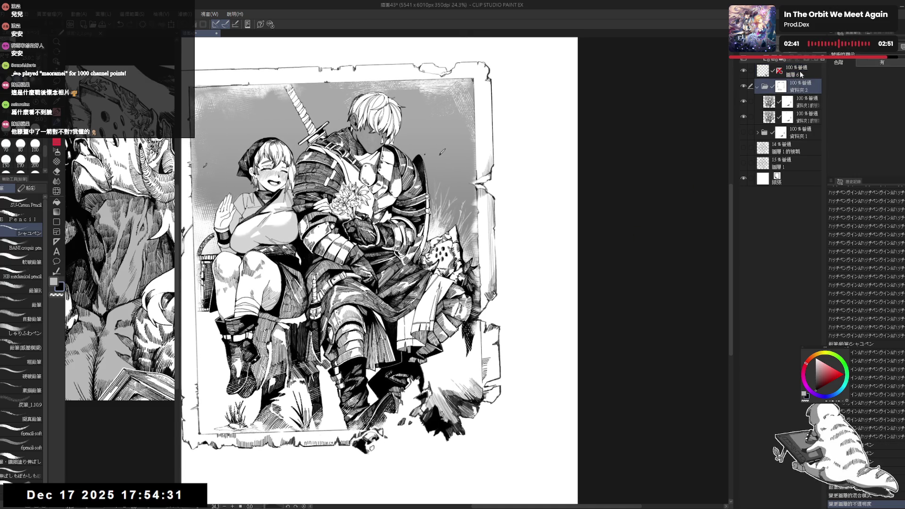
pyautogui.click(799, 73)
pyautogui.moveTo(793, 83)
pyautogui.mouseDown()
pyautogui.moveTo(804, 138)
pyautogui.moveTo(804, 126)
pyautogui.mouseUp()
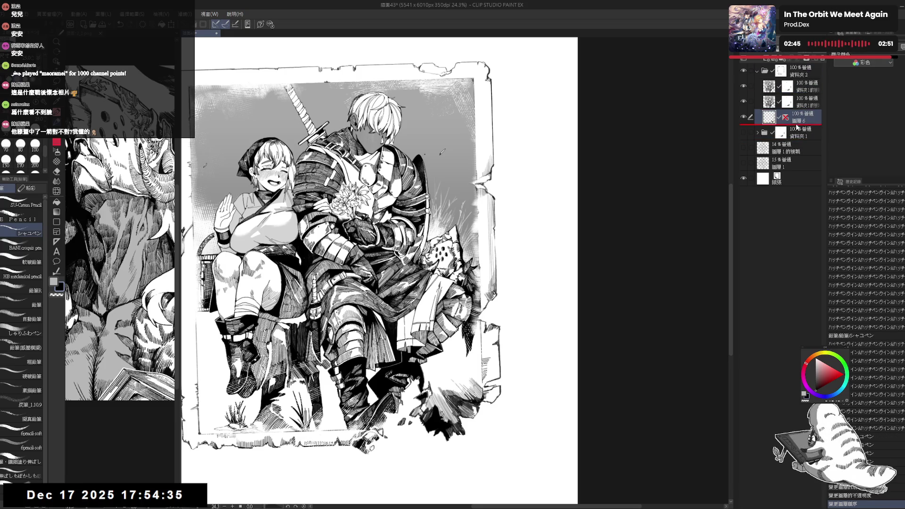
# Step: Set folder 資料夾2 back to 85% opacity
pyautogui.scroll(1, 441, 359)
pyautogui.scroll(-4, 440, 359)
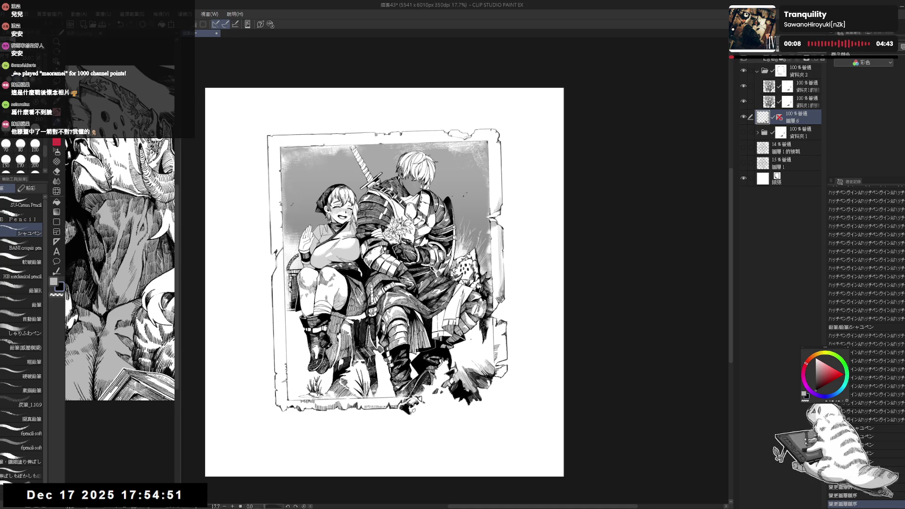
pyautogui.click(801, 71)
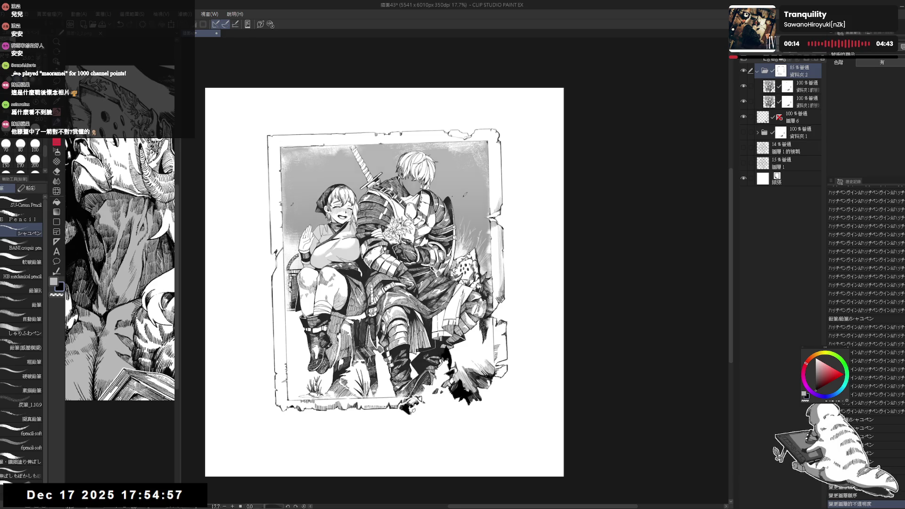
# Step: On Layer 6, fix a small stray mark near the frame's right edge with pencil and eraser
pyautogui.click(796, 117)
pyautogui.scroll(2, 474, 344)
pyautogui.moveTo(474, 344)
pyautogui.mouseDown()
pyautogui.moveTo(500, 302)
pyautogui.moveTo(486, 330)
pyautogui.moveTo(497, 302)
pyautogui.moveTo(495, 312)
pyautogui.mouseUp()
pyautogui.press('p')
pyautogui.press('e')
pyautogui.moveTo(490, 314); pyautogui.dragTo(495, 311)
pyautogui.press('p')
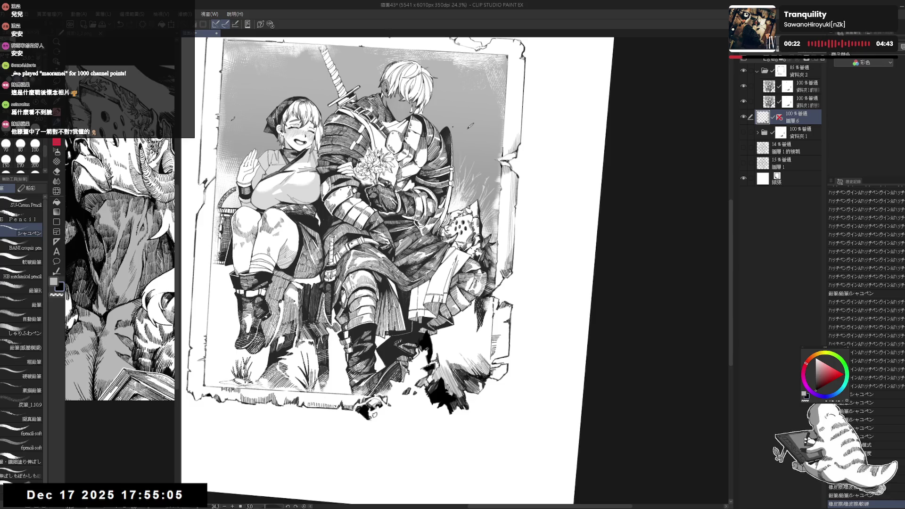
pyautogui.press('e')
pyautogui.press('p')
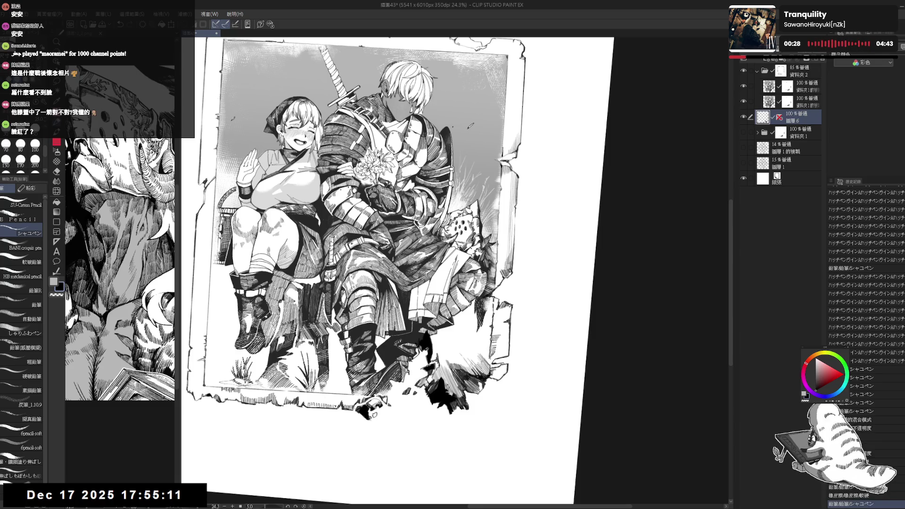
pyautogui.moveTo(491, 325); pyautogui.dragTo(491, 358)
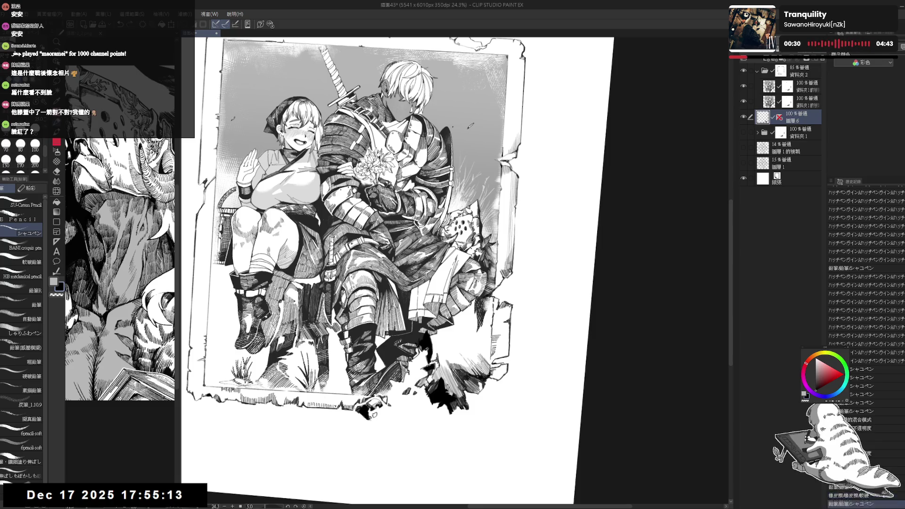
# Step: Reset the view rotation, zoom out, and widen the reference sub view
pyautogui.hotkey('ctrl', '0')
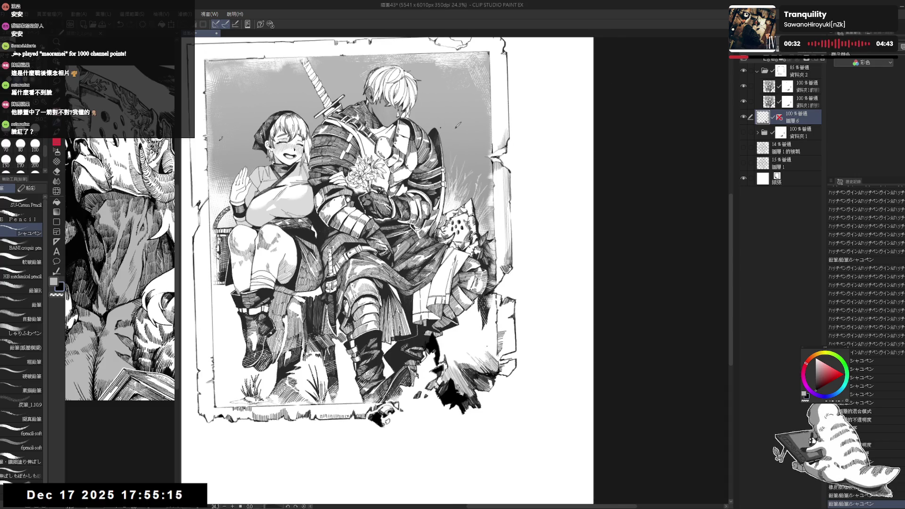
pyautogui.hotkey('ctrl', '-')
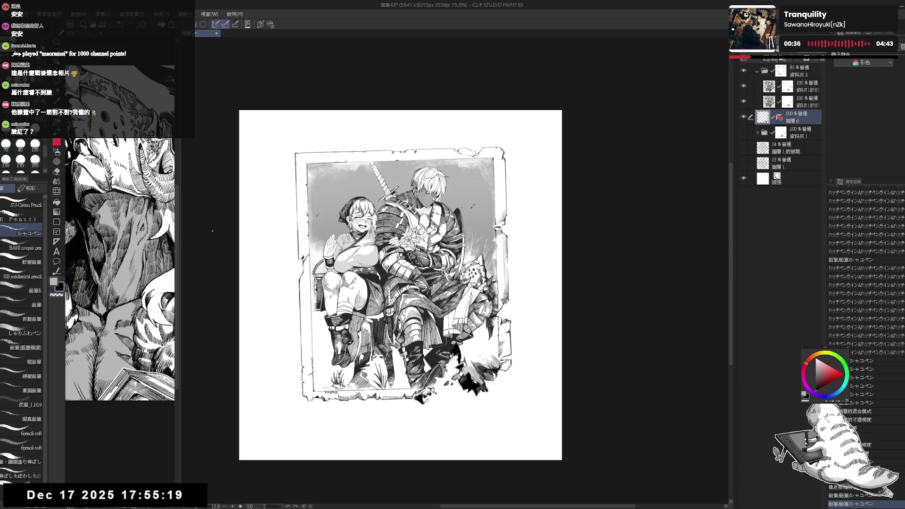
pyautogui.moveTo(179, 216); pyautogui.dragTo(380, 226)
pyautogui.click(252, 221)
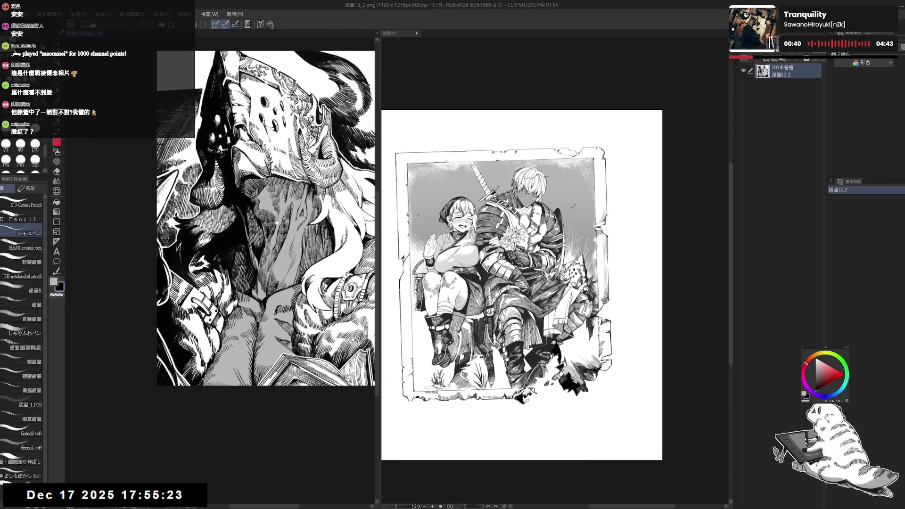
pyautogui.scroll(3, 243, 217)
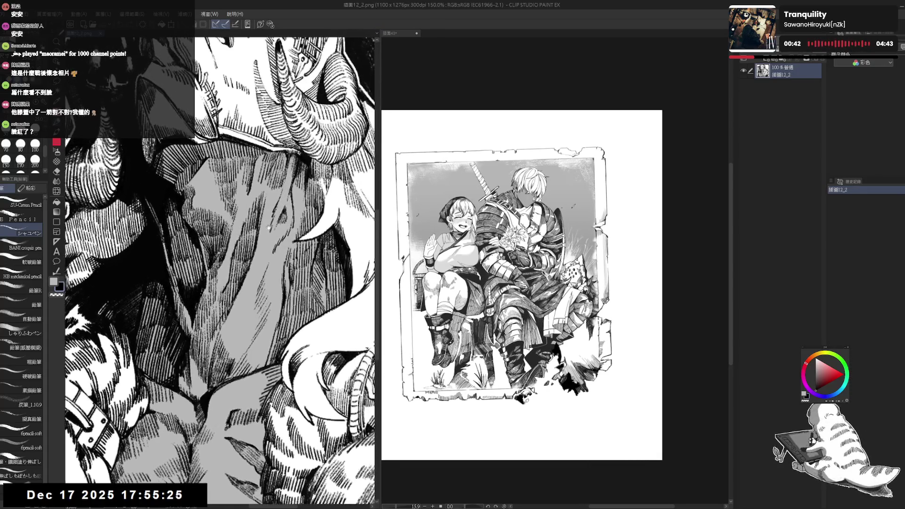
pyautogui.scroll(-4, 243, 216)
pyautogui.moveTo(377, 142)
pyautogui.mouseDown()
pyautogui.moveTo(305, 141)
pyautogui.moveTo(319, 141)
pyautogui.mouseUp()
pyautogui.scroll(3, 493, 359)
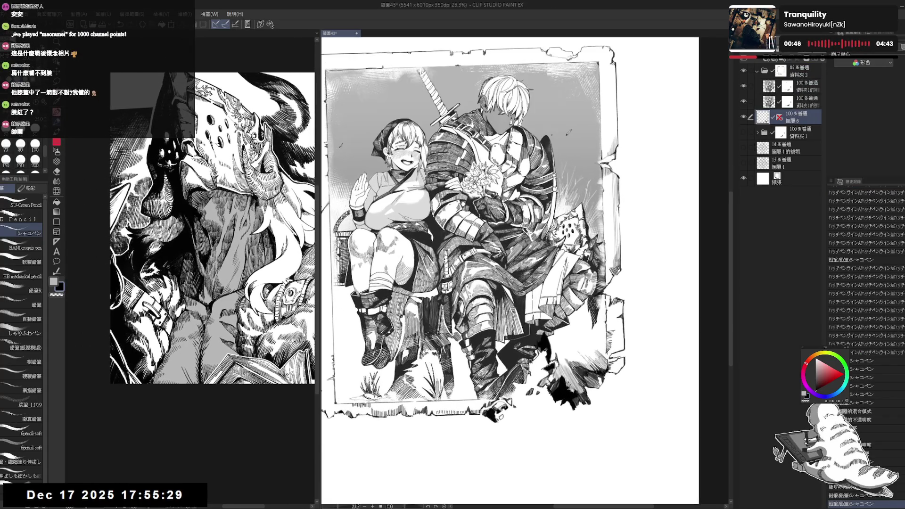
pyautogui.moveTo(573, 109); pyautogui.dragTo(577, 118)
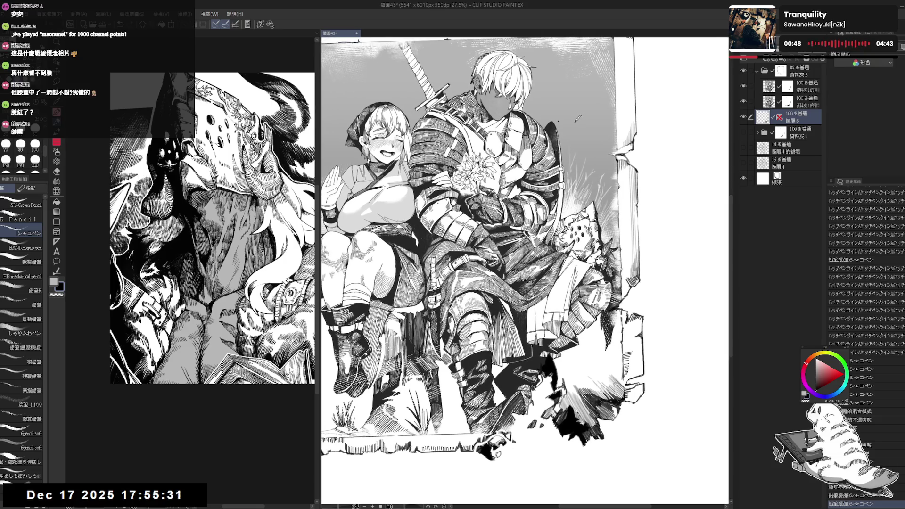
pyautogui.scroll(-2, 578, 119)
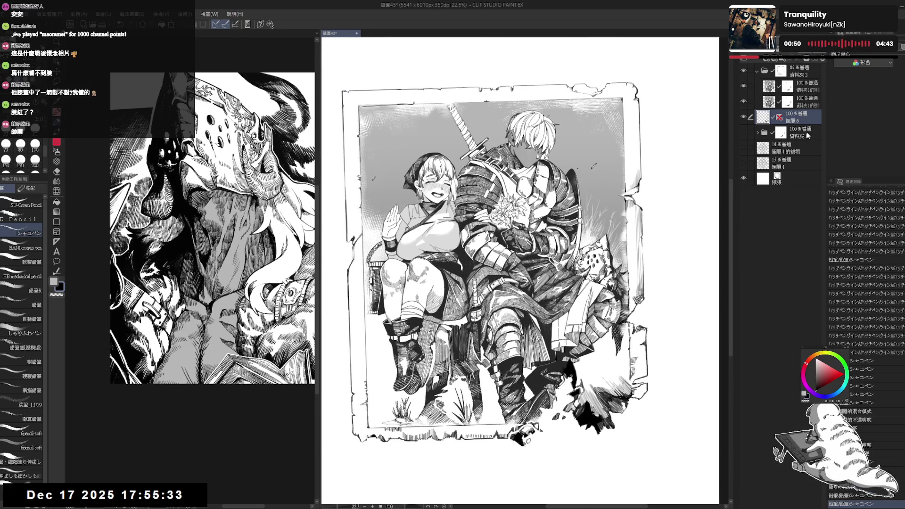
# Step: Move 圖層6 into 資料夾2 above 資料夾1 and set it to Linear Burn
pyautogui.click(803, 72)
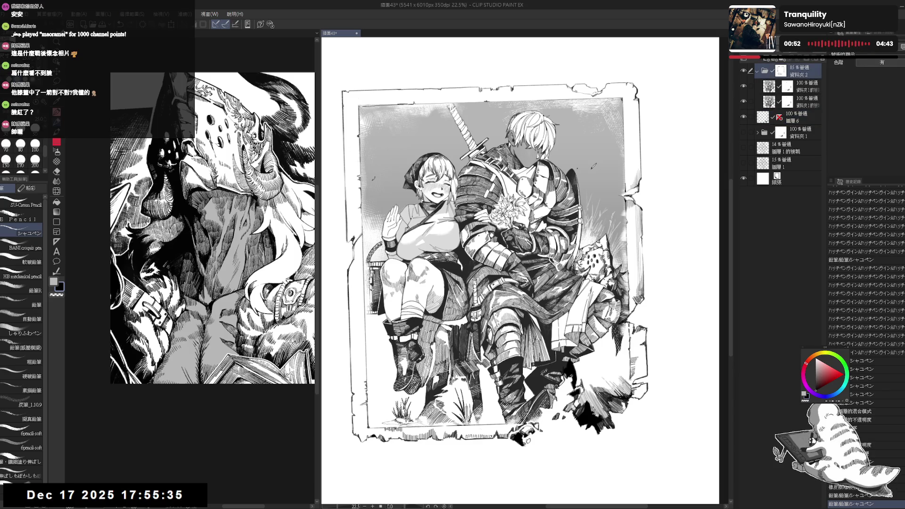
pyautogui.click(804, 117)
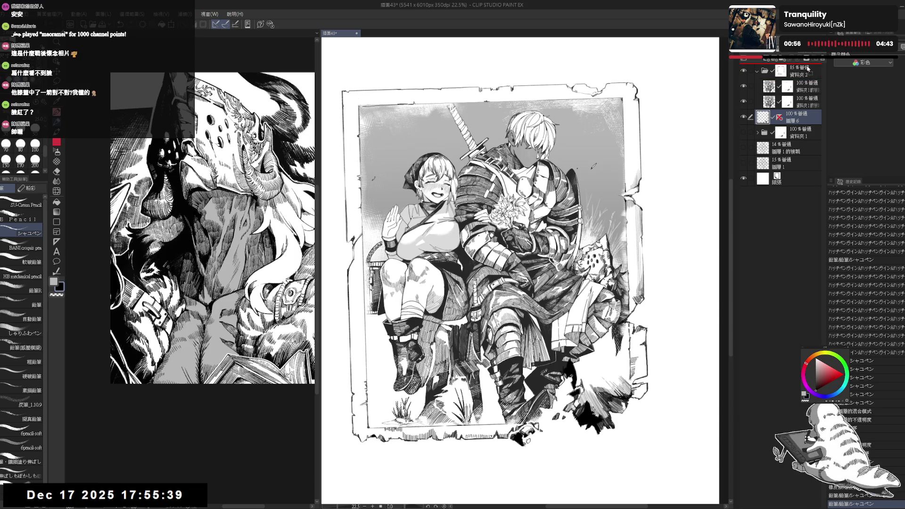
pyautogui.moveTo(807, 68); pyautogui.dragTo(806, 66)
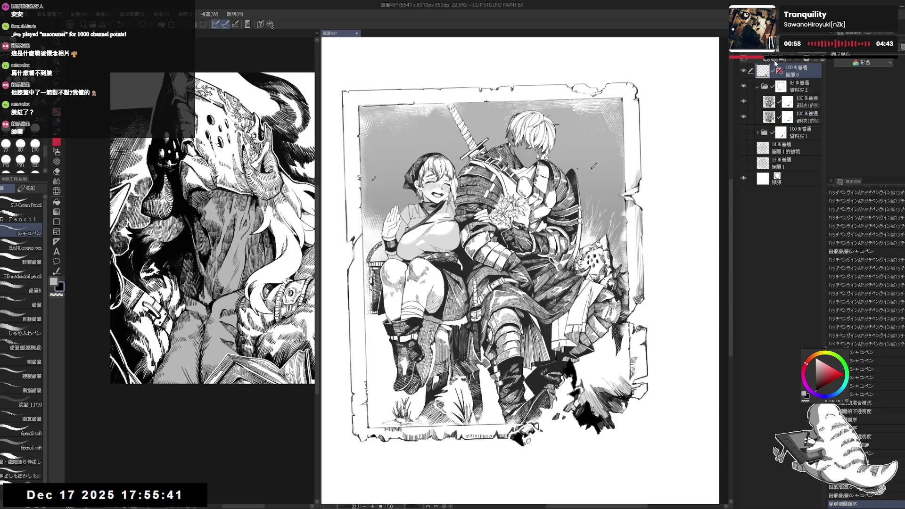
pyautogui.hotkey('alt', 'shift', 'a')
pyautogui.moveTo(800, 87)
pyautogui.mouseDown()
pyautogui.moveTo(802, 144)
pyautogui.moveTo(797, 121)
pyautogui.mouseUp()
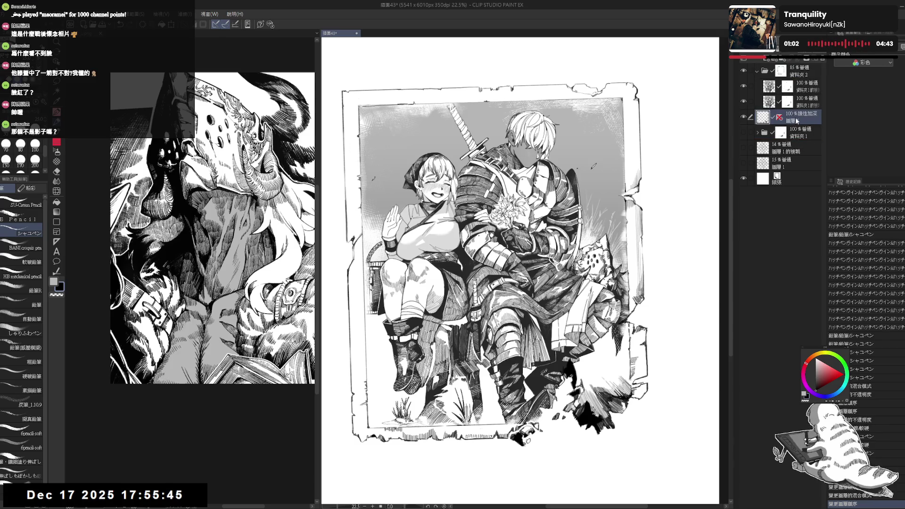
# Step: Set folder 資料夾2 to 100% opacity and Linear Burn blending, then widen the reference pane
pyautogui.click(804, 77)
pyautogui.press('0')
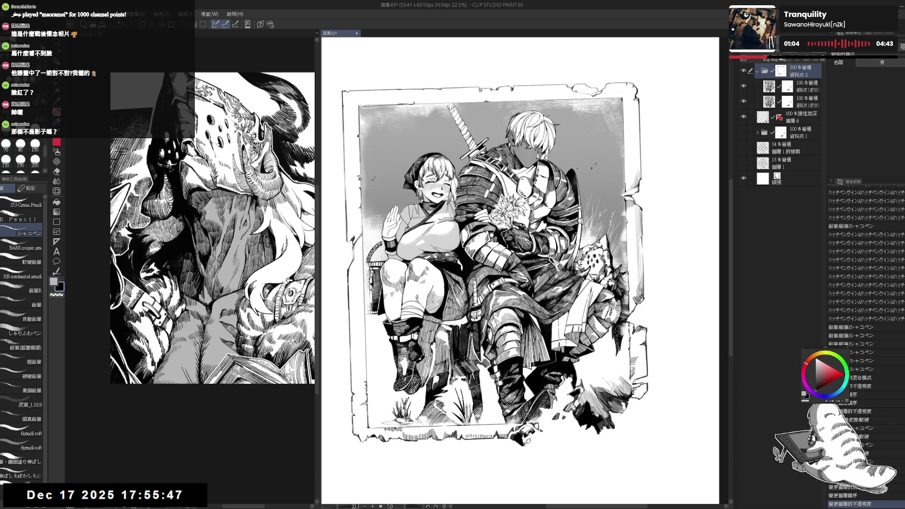
pyautogui.hotkey('alt', 'shift', 'b')
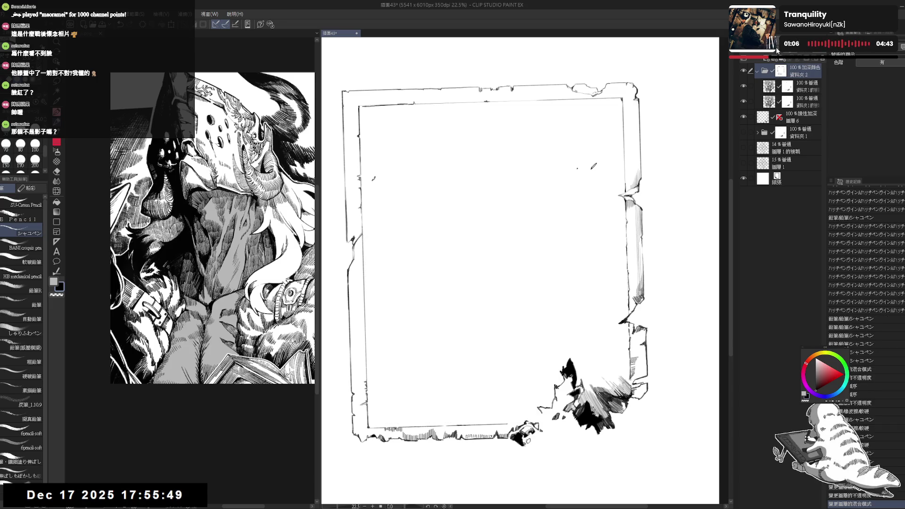
pyautogui.hotkey('alt', 'shift', 'a')
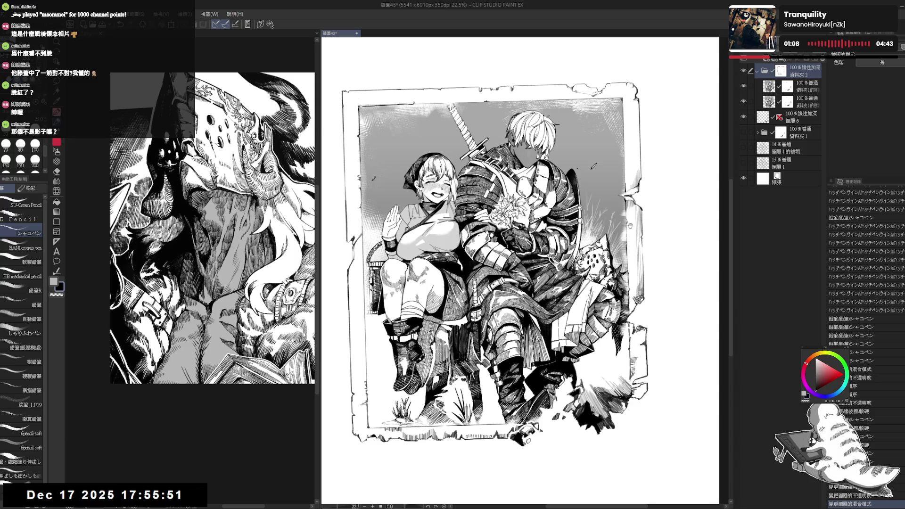
pyautogui.moveTo(631, 225); pyautogui.dragTo(625, 220)
pyautogui.scroll(-1, 624, 221)
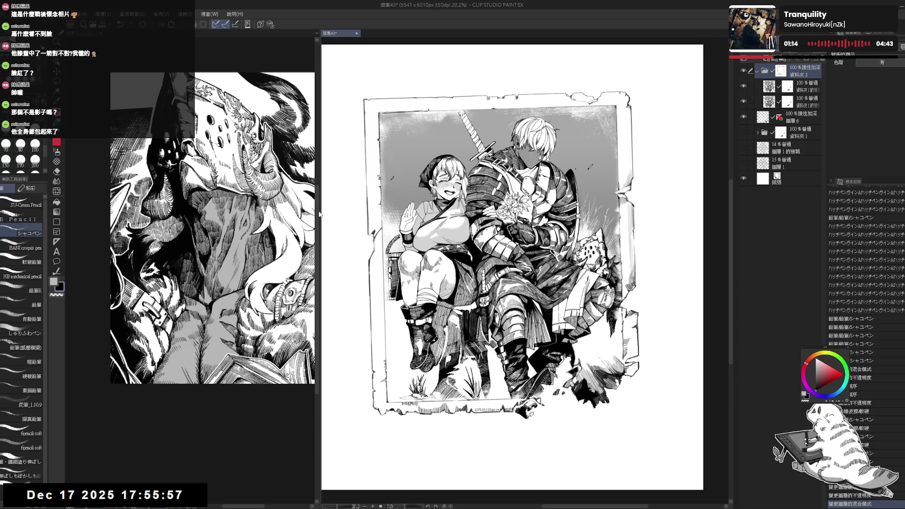
pyautogui.moveTo(320, 211); pyautogui.dragTo(534, 220)
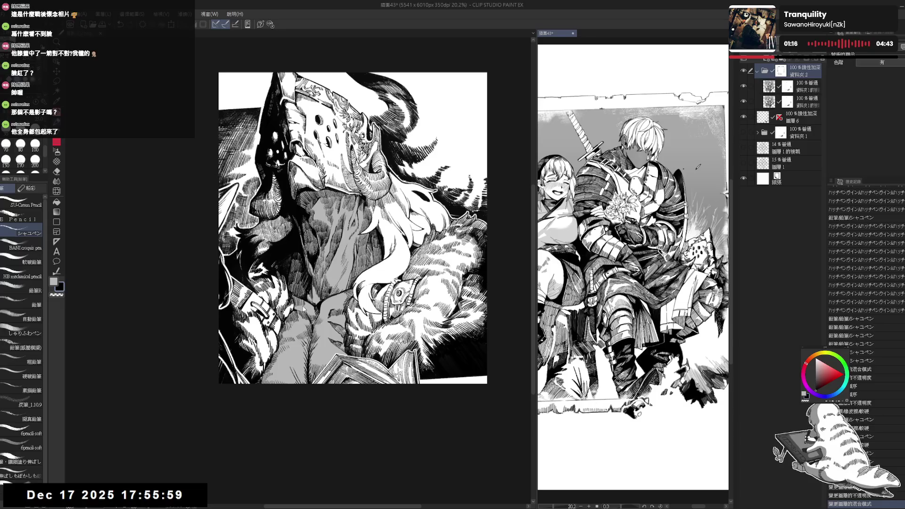
pyautogui.click(331, 282)
pyautogui.scroll(3, 331, 281)
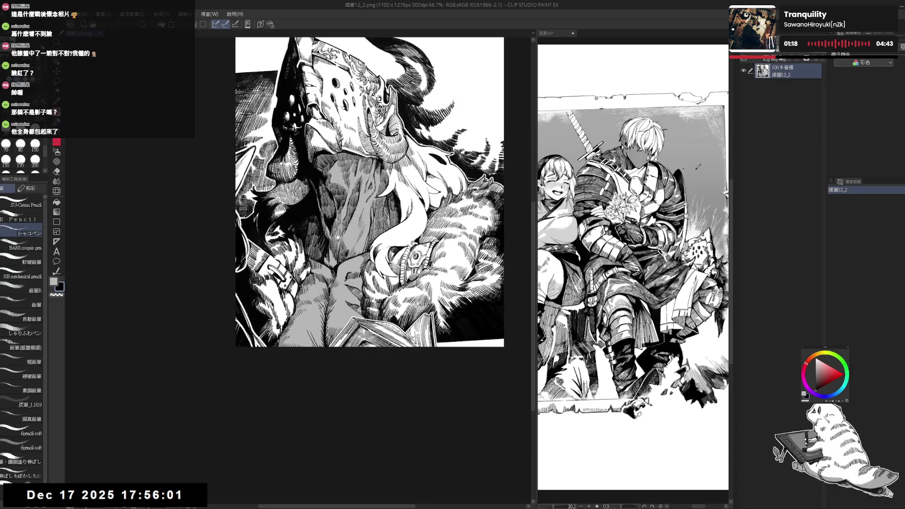
pyautogui.scroll(2, 335, 382)
pyautogui.scroll(-4, 335, 382)
pyautogui.scroll(5, 335, 382)
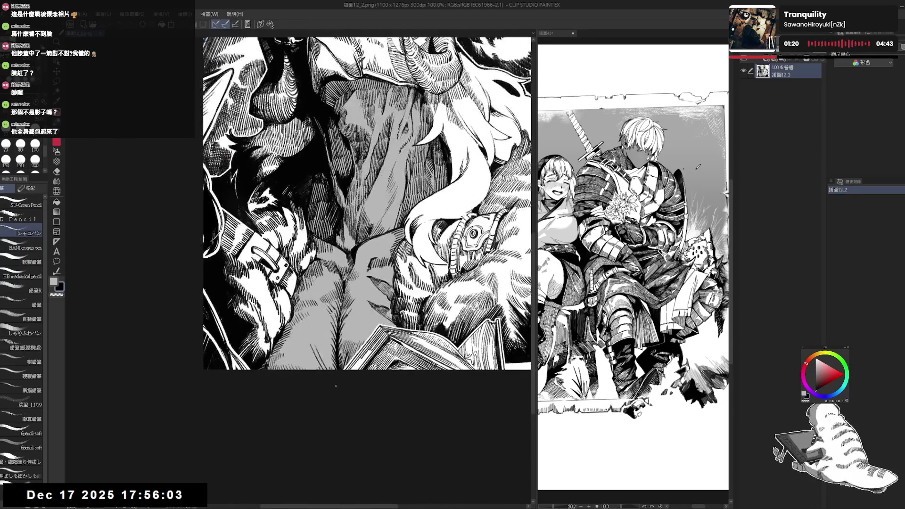
pyautogui.scroll(-6, 335, 383)
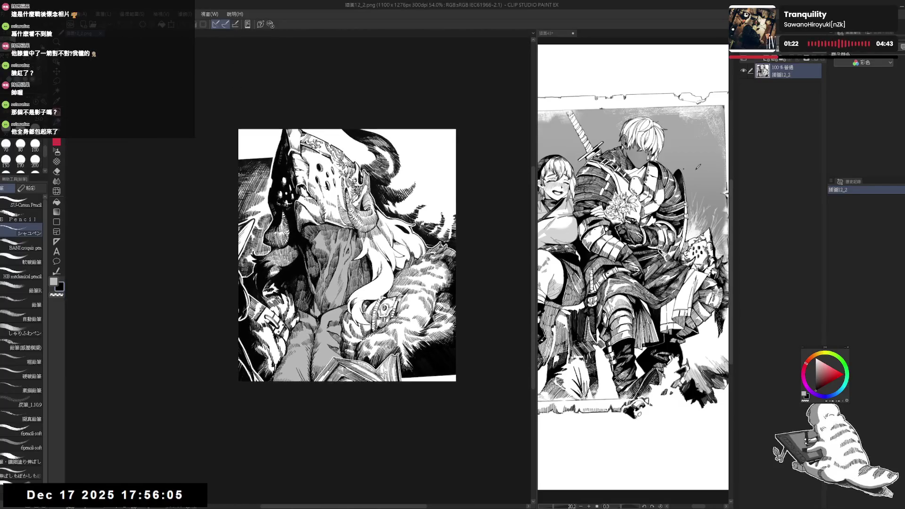
pyautogui.moveTo(535, 252)
pyautogui.mouseDown()
pyautogui.moveTo(366, 250)
pyautogui.moveTo(378, 250)
pyautogui.mouseUp()
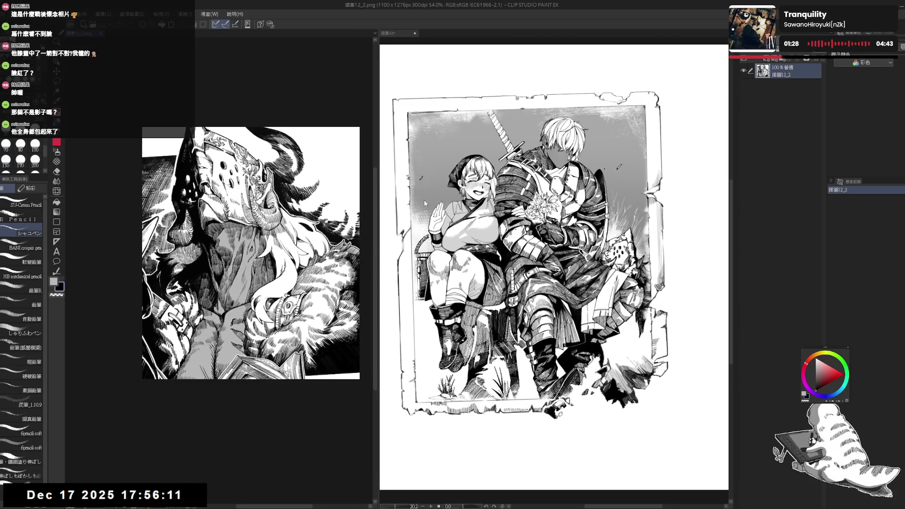
pyautogui.hotkey('ctrl', 'Tab')
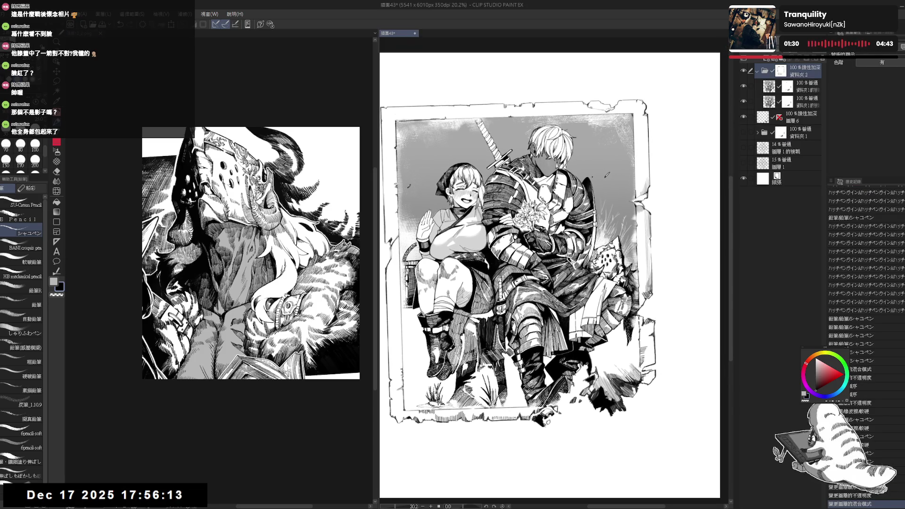
# Step: Select layer 圖層6 and rotate the canvas view about 24°
pyautogui.scroll(4, 516, 225)
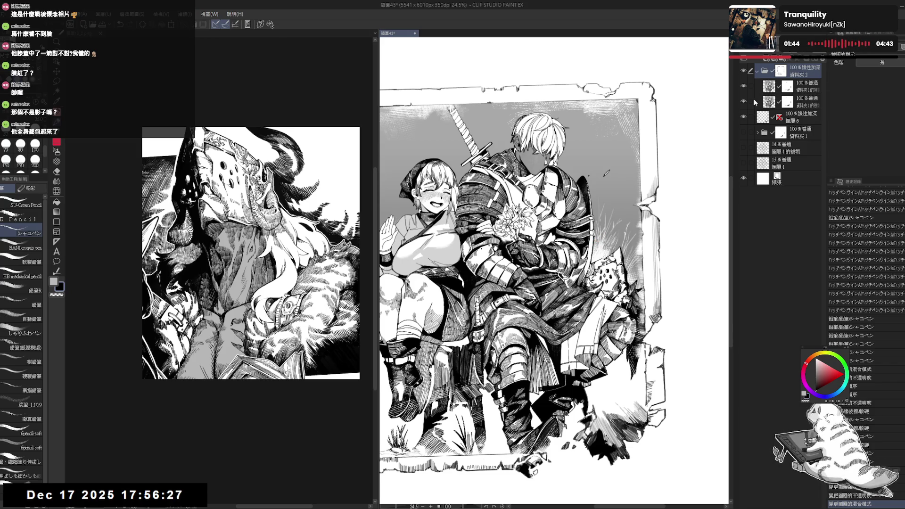
pyautogui.click(803, 121)
pyautogui.moveTo(554, 283)
pyautogui.mouseDown()
pyautogui.moveTo(542, 245)
pyautogui.moveTo(584, 208)
pyautogui.mouseUp()
pyautogui.press('p')
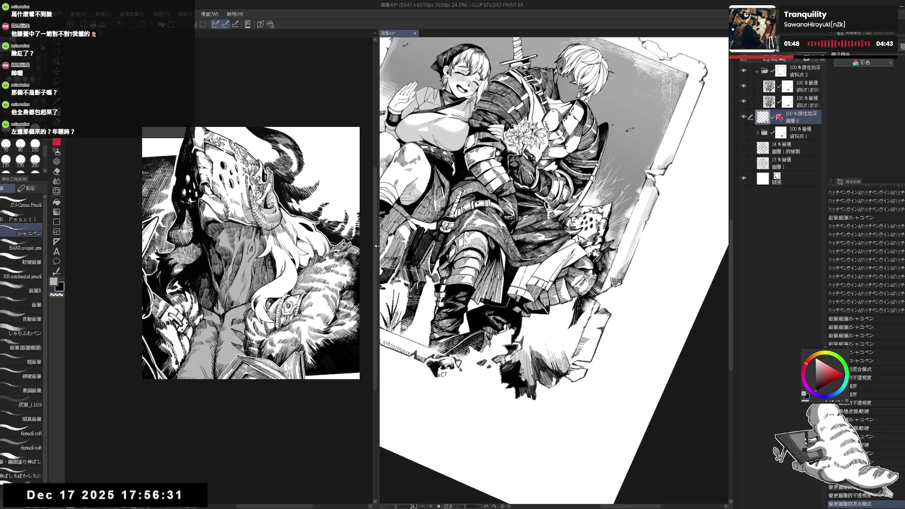
# Step: Drag the split divider left to narrow the reference pane, then reactivate the main illustration
pyautogui.click(367, 241)
pyautogui.moveTo(378, 240); pyautogui.dragTo(221, 240)
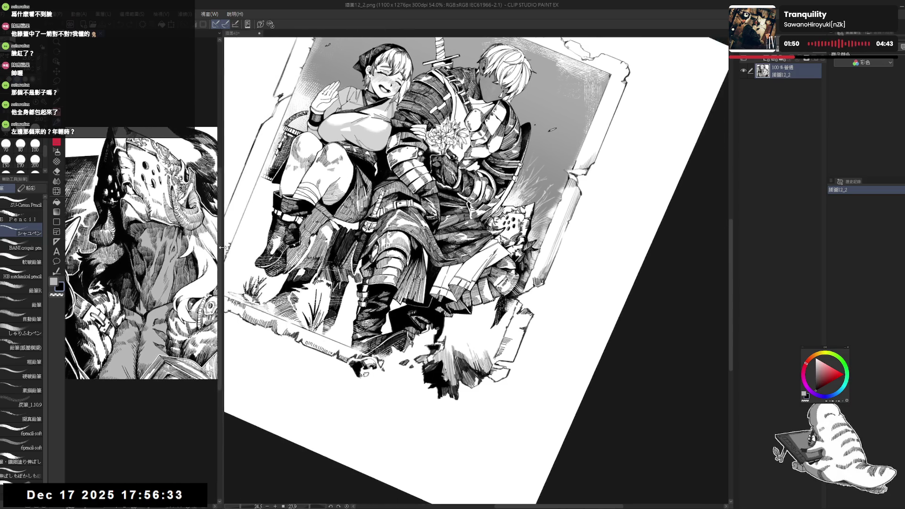
pyautogui.click(410, 276)
pyautogui.moveTo(466, 334); pyautogui.dragTo(443, 328)
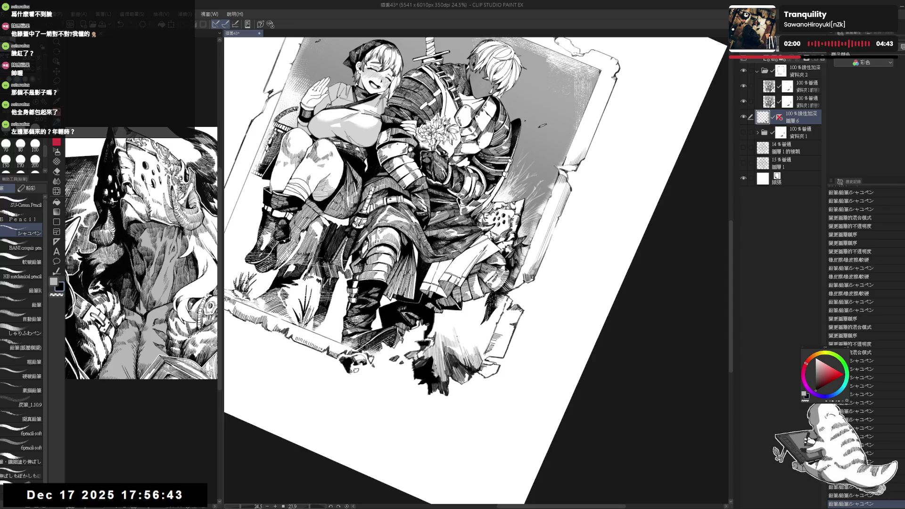
# Step: Reset the canvas rotation to upright and fit the canvas to the window
pyautogui.hotkey('ctrl', '@')
pyautogui.scroll(-2, 547, 300)
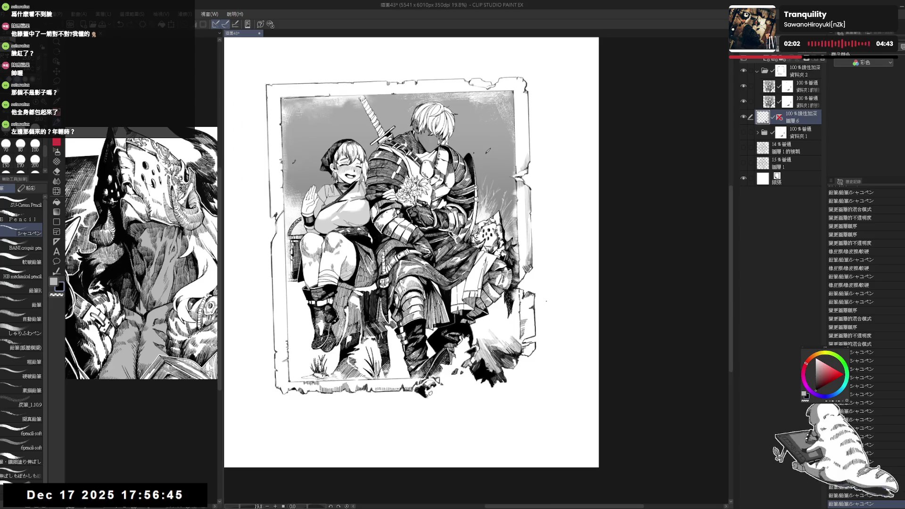
pyautogui.scroll(2, 546, 302)
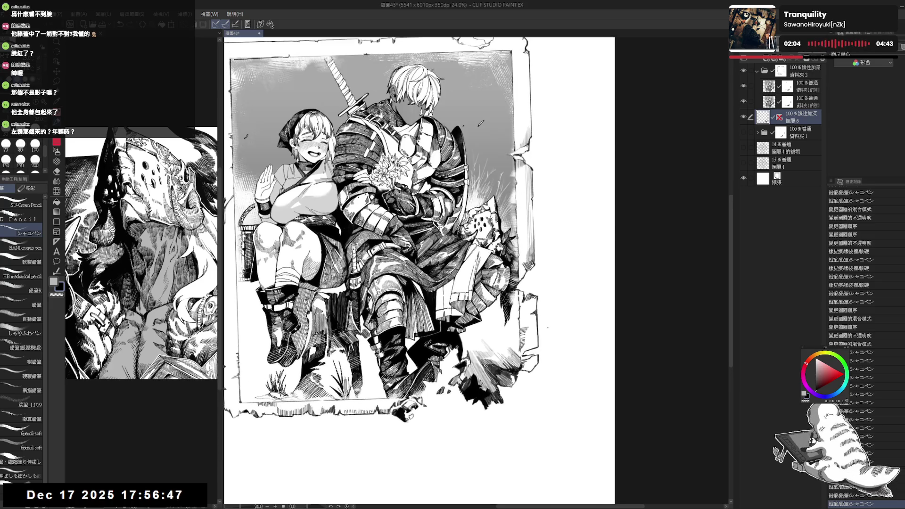
pyautogui.moveTo(547, 327)
pyautogui.mouseDown()
pyautogui.moveTo(528, 358)
pyautogui.moveTo(471, 396)
pyautogui.mouseUp()
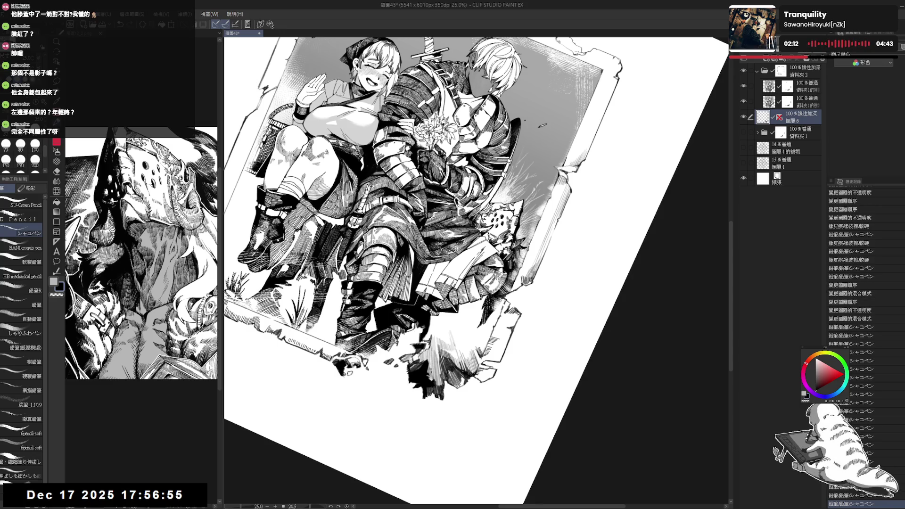
pyautogui.hotkey('ctrl', '0')
pyautogui.moveTo(499, 347)
pyautogui.mouseDown()
pyautogui.moveTo(516, 335)
pyautogui.moveTo(499, 377)
pyautogui.mouseUp()
pyautogui.press('p')
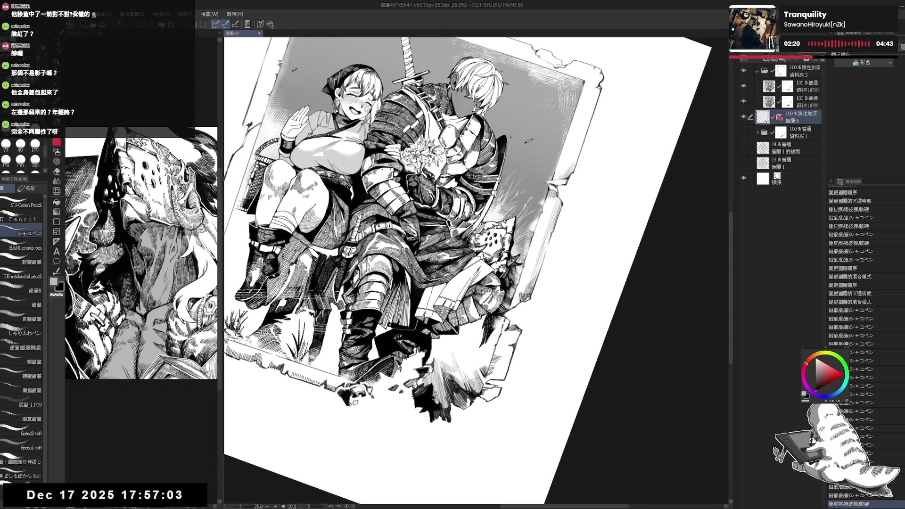
pyautogui.hotkey('ctrl', '0')
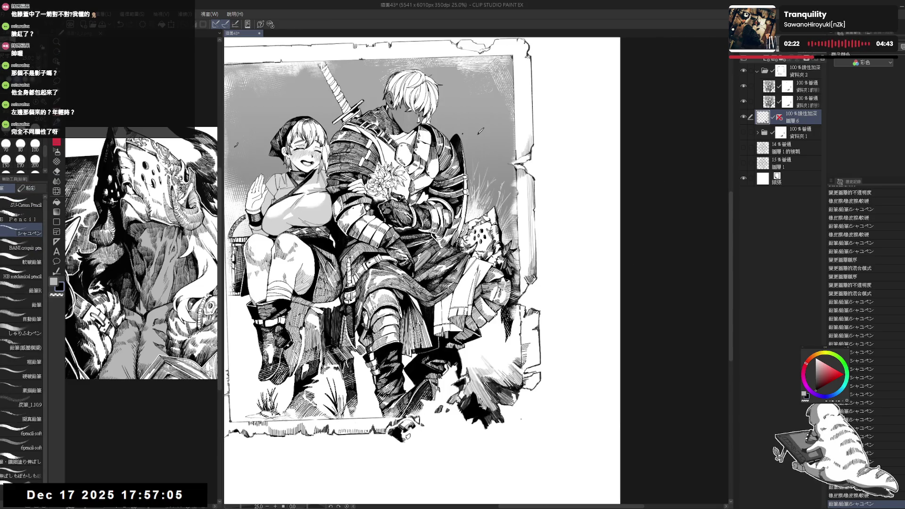
pyautogui.moveTo(511, 427); pyautogui.dragTo(522, 415)
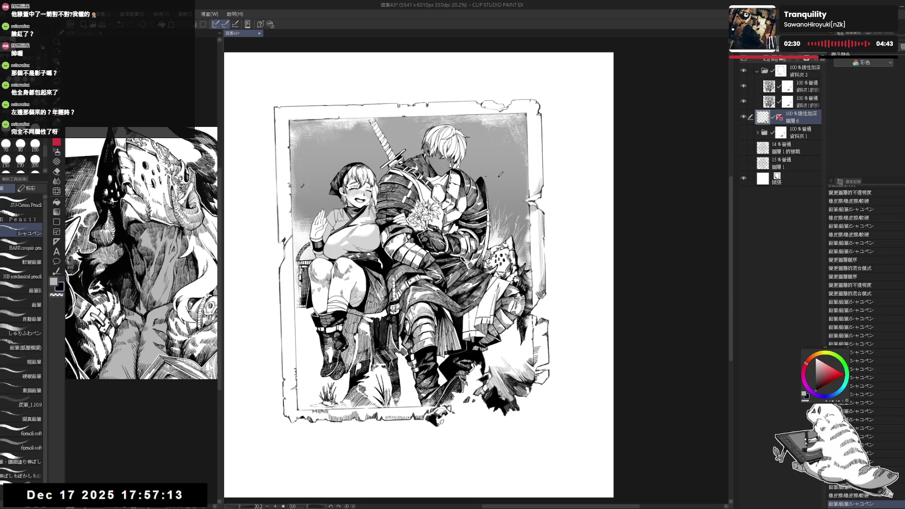
# Step: Add small pencil hatching strokes near the rubble at the frame's lower-right corner
pyautogui.moveTo(498, 323); pyautogui.dragTo(452, 356)
pyautogui.scroll(3, 486, 340)
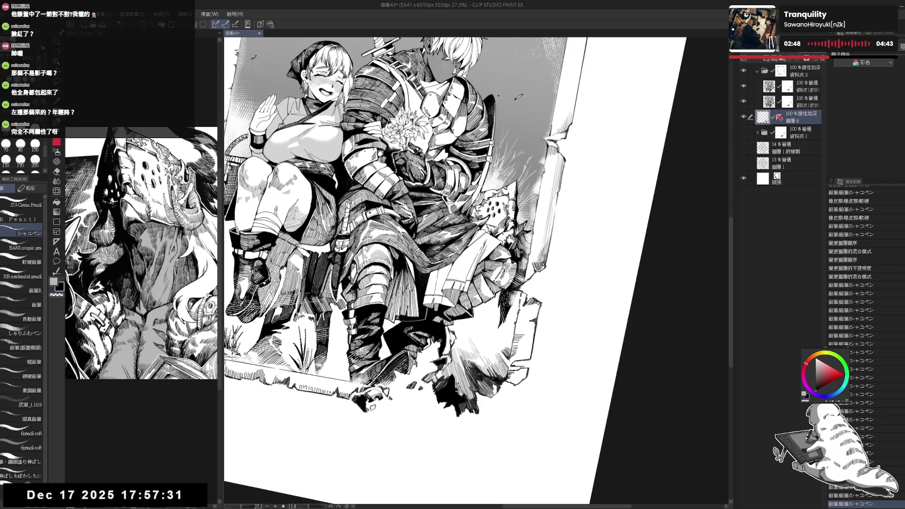
pyautogui.scroll(-2, 851, 330)
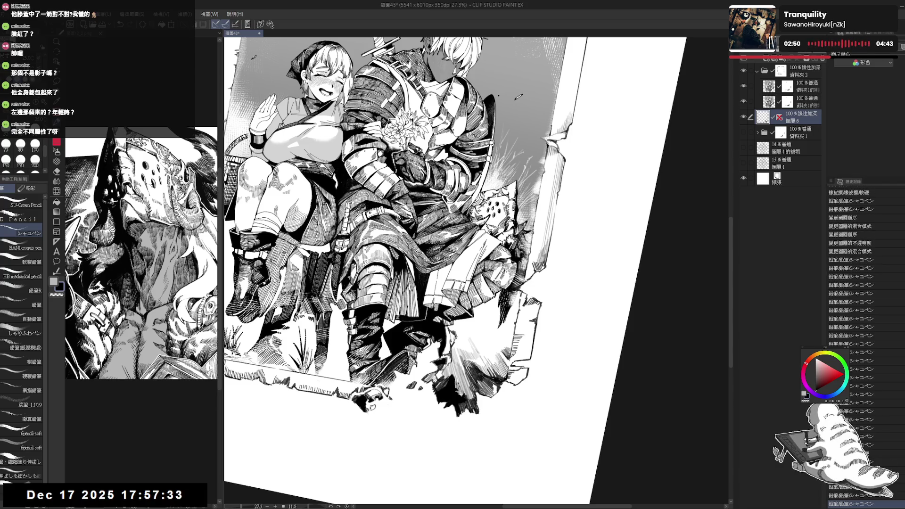
pyautogui.scroll(-2, 851, 330)
pyautogui.hotkey('ctrl', '@')
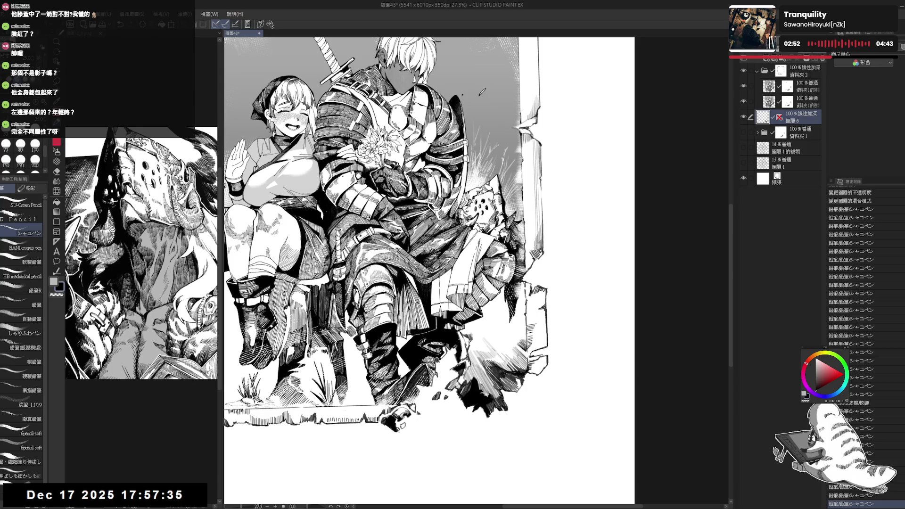
pyautogui.hotkey('ctrl', '0')
pyautogui.scroll(-1, 466, 322)
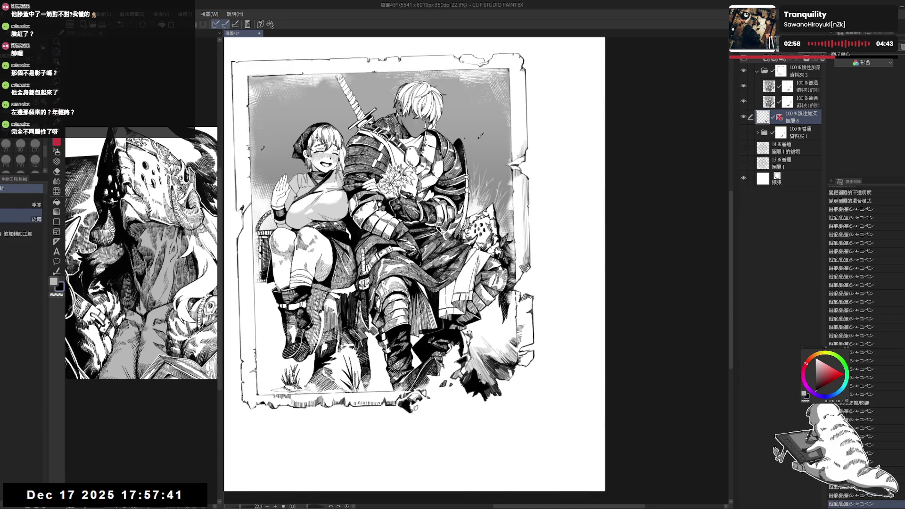
pyautogui.moveTo(424, 235); pyautogui.dragTo(453, 222)
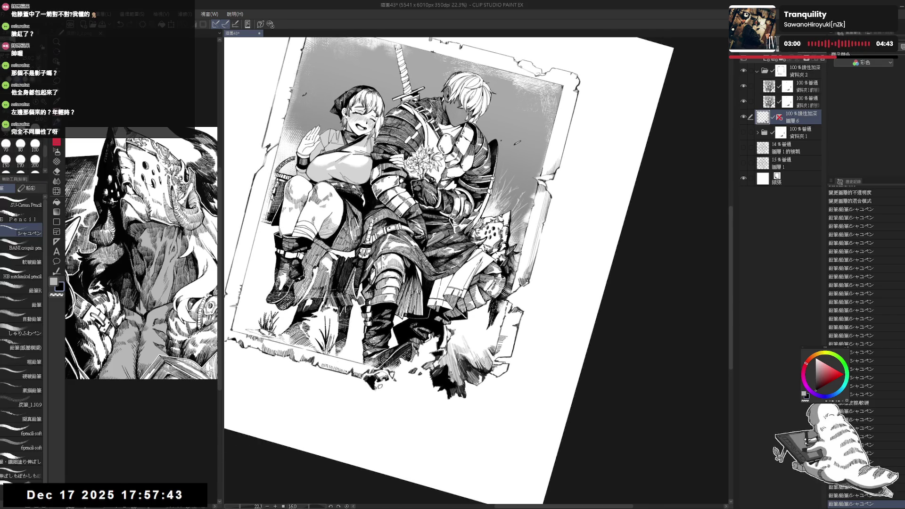
pyautogui.moveTo(454, 331); pyautogui.dragTo(463, 344)
pyautogui.moveTo(453, 222)
pyautogui.mouseDown()
pyautogui.moveTo(424, 236)
pyautogui.moveTo(476, 207)
pyautogui.mouseUp()
pyautogui.moveTo(443, 339); pyautogui.dragTo(450, 349)
pyautogui.moveTo(445, 343); pyautogui.dragTo(452, 352)
pyautogui.moveTo(447, 346); pyautogui.dragTo(453, 353)
# Step: Extend the pencil hatching across the rubble below the frame's lower-right corner
pyautogui.moveTo(452, 222)
pyautogui.mouseDown()
pyautogui.moveTo(425, 235)
pyautogui.moveTo(471, 212)
pyautogui.mouseUp()
pyautogui.moveTo(453, 335)
pyautogui.mouseDown()
pyautogui.moveTo(461, 349)
pyautogui.moveTo(464, 332)
pyautogui.mouseUp()
pyautogui.moveTo(459, 325); pyautogui.dragTo(467, 335)
pyautogui.moveTo(461, 326); pyautogui.dragTo(471, 342)
pyautogui.moveTo(466, 331); pyautogui.dragTo(474, 344)
pyautogui.moveTo(469, 333); pyautogui.dragTo(481, 348)
pyautogui.moveTo(475, 332)
pyautogui.mouseDown()
pyautogui.moveTo(487, 345)
pyautogui.moveTo(493, 401)
pyautogui.mouseUp()
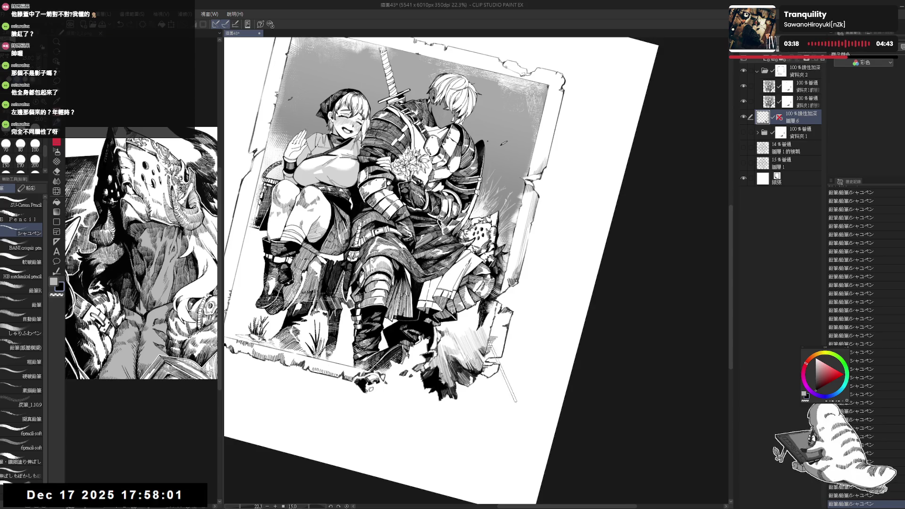
# Step: Check the full picture, then erase stray marks on the illustration
pyautogui.hotkey('ctrl', '0')
pyautogui.hotkey('ctrl', '-')
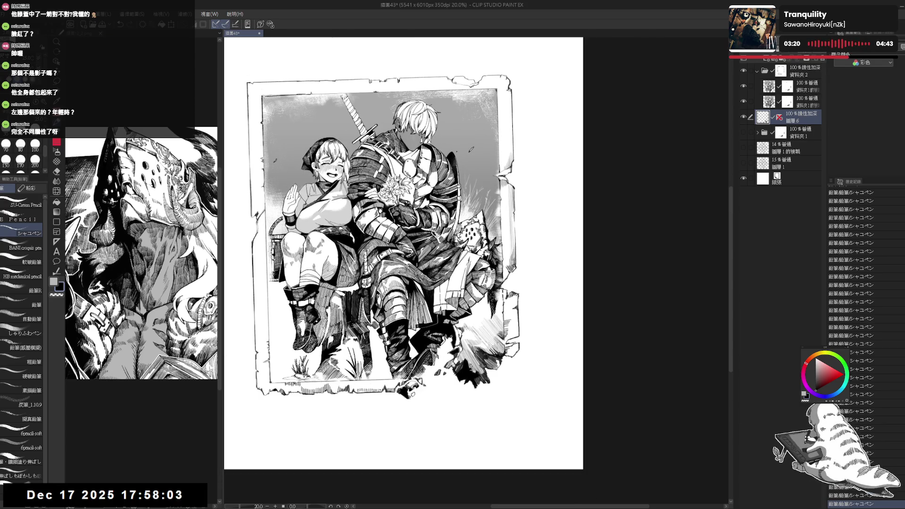
pyautogui.moveTo(471, 141); pyautogui.dragTo(509, 169)
pyautogui.press('e')
pyautogui.moveTo(466, 319); pyautogui.dragTo(459, 325)
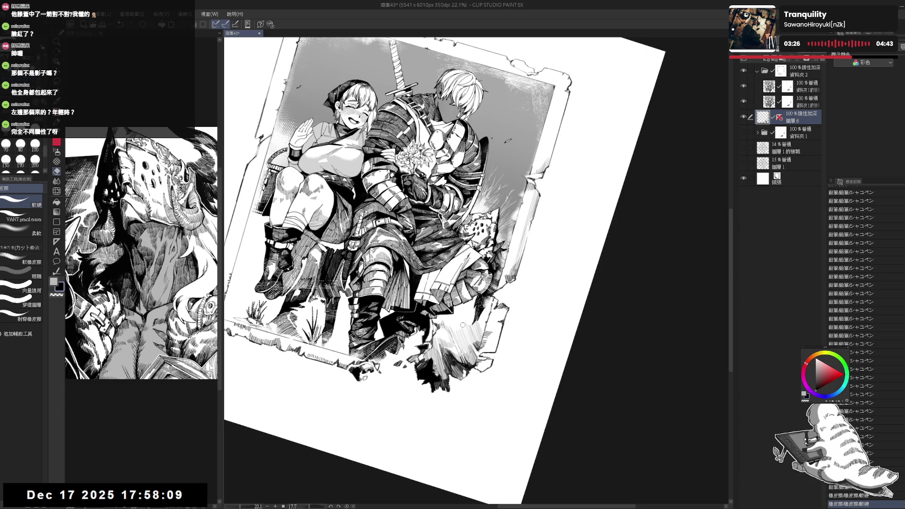
pyautogui.press('p')
pyautogui.hotkey('ctrl', '@')
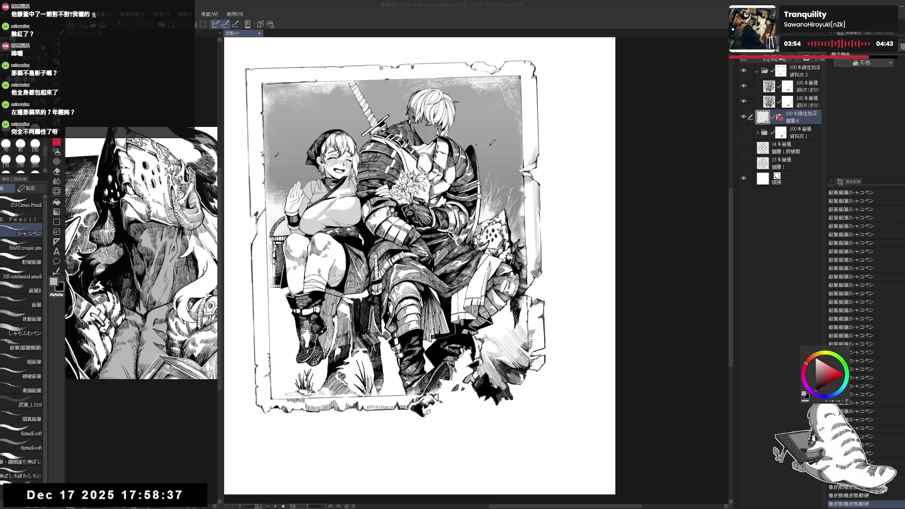
pyautogui.scroll(2, 507, 111)
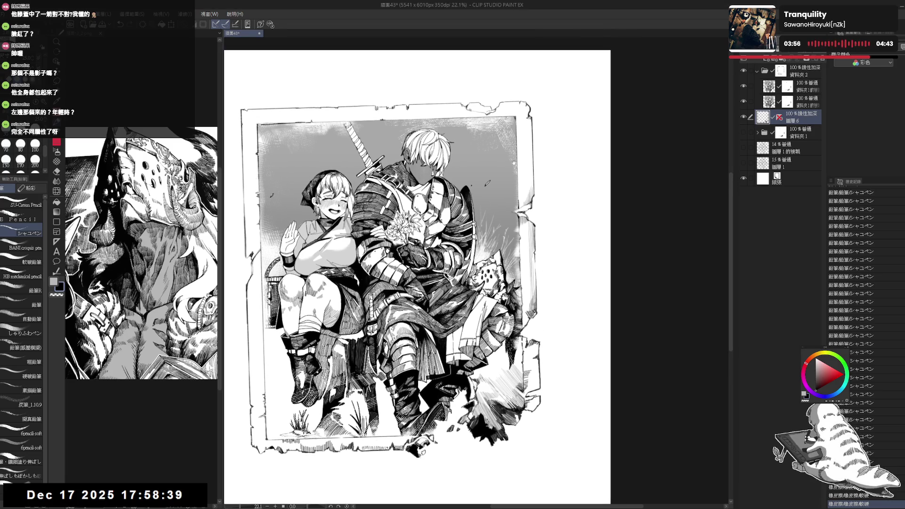
pyautogui.scroll(1, 507, 111)
pyautogui.press('h')
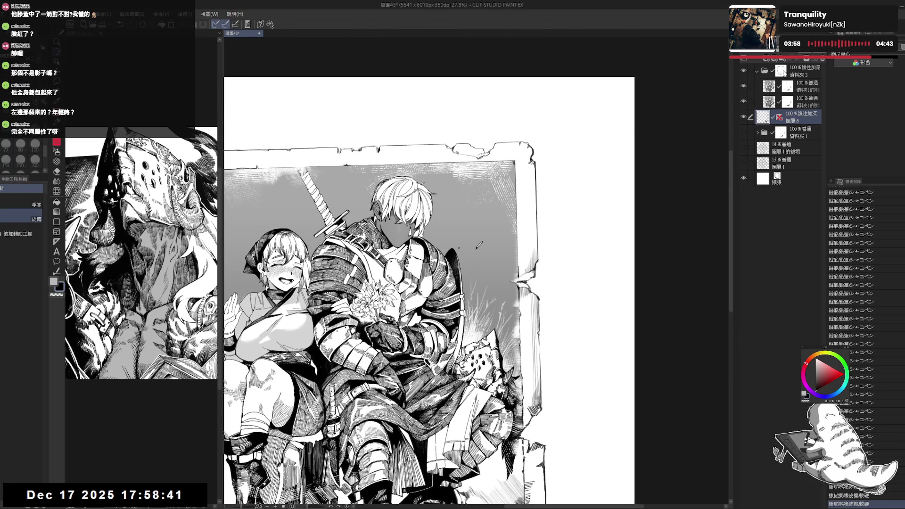
pyautogui.click(801, 117)
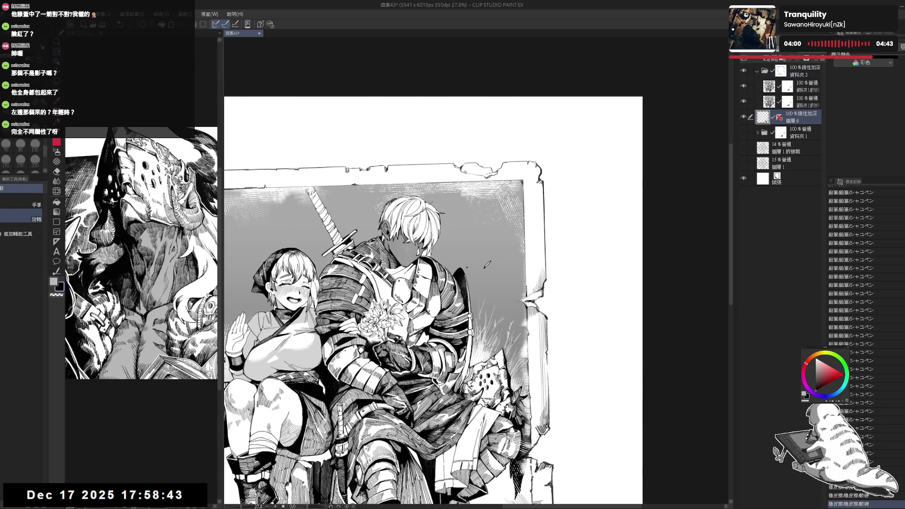
pyautogui.moveTo(549, 203)
pyautogui.mouseDown()
pyautogui.moveTo(528, 245)
pyautogui.moveTo(527, 236)
pyautogui.moveTo(525, 280)
pyautogui.moveTo(595, 316)
pyautogui.moveTo(531, 157)
pyautogui.mouseUp()
pyautogui.hotkey('ctrl', 'z')
pyautogui.hotkey('ctrl', 'z')
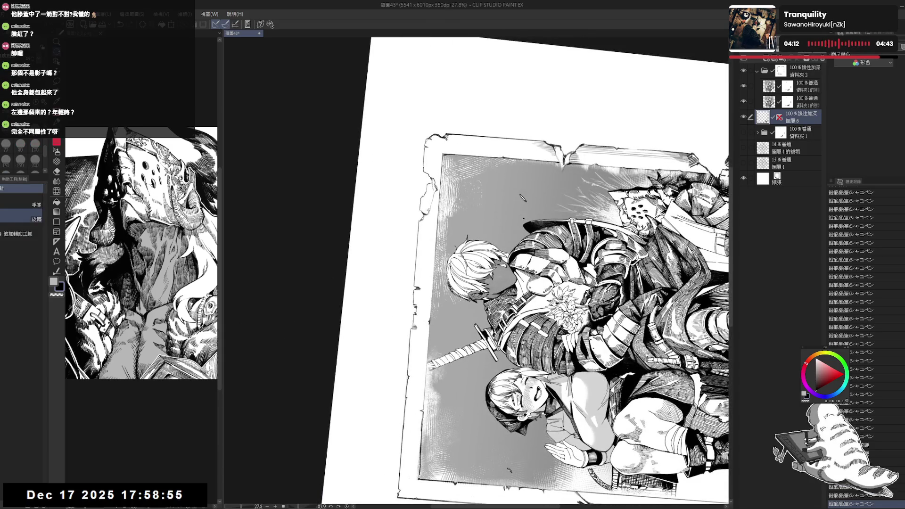
# Step: Dot small pencil details on the frame, undoing one unwanted stroke
pyautogui.click(523, 218)
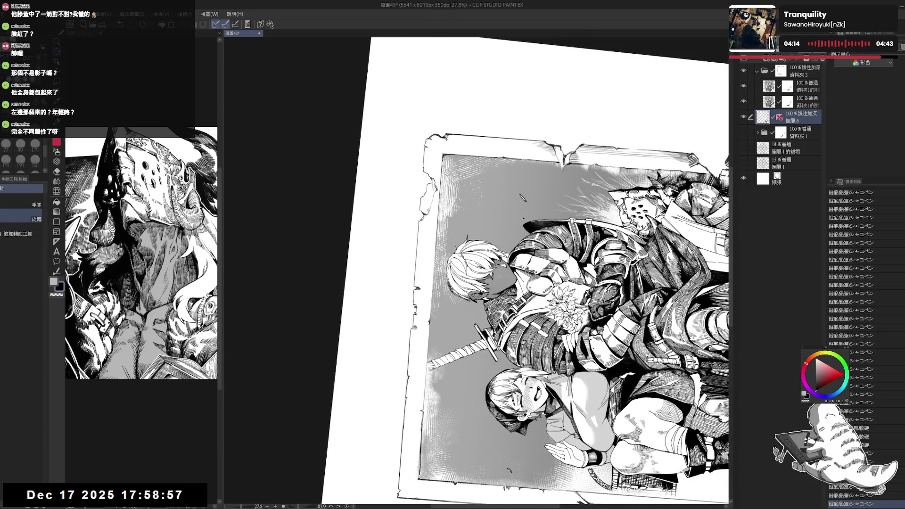
pyautogui.click(523, 218)
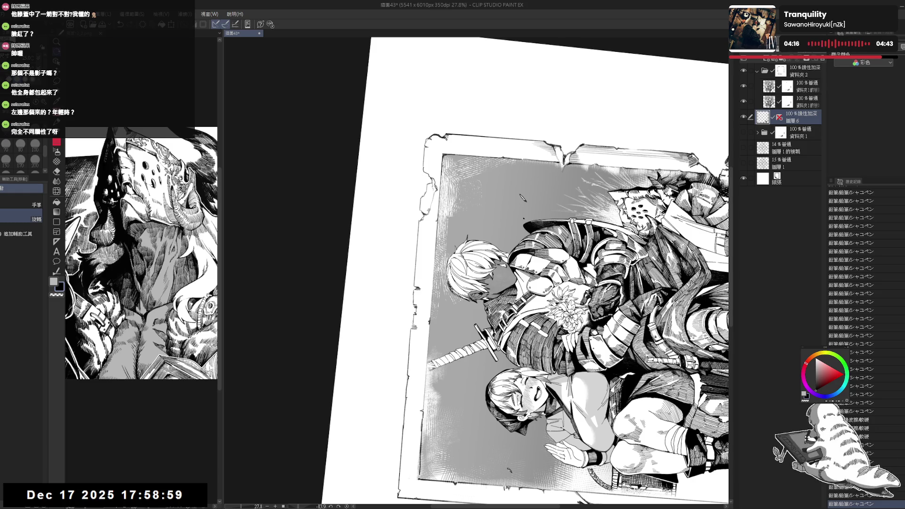
pyautogui.hotkey('ctrl', '@')
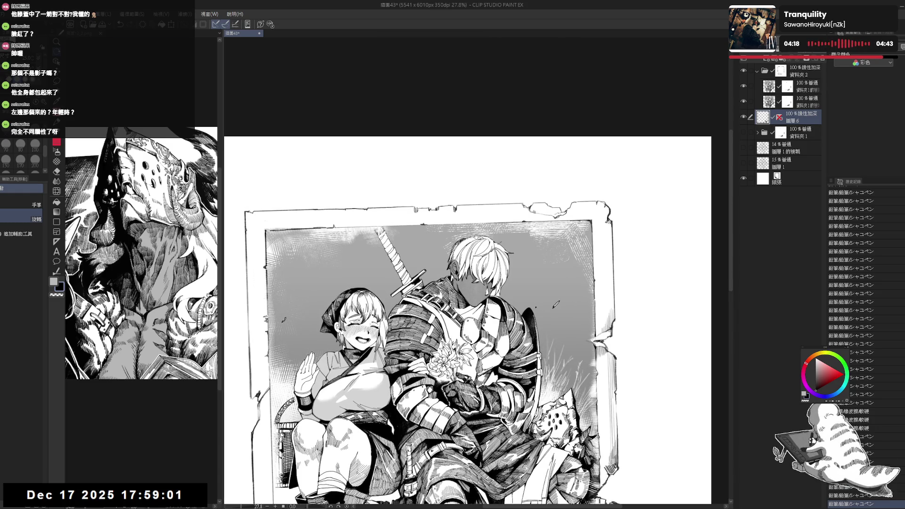
pyautogui.moveTo(613, 212)
pyautogui.mouseDown()
pyautogui.moveTo(495, 156)
pyautogui.moveTo(387, 236)
pyautogui.mouseUp()
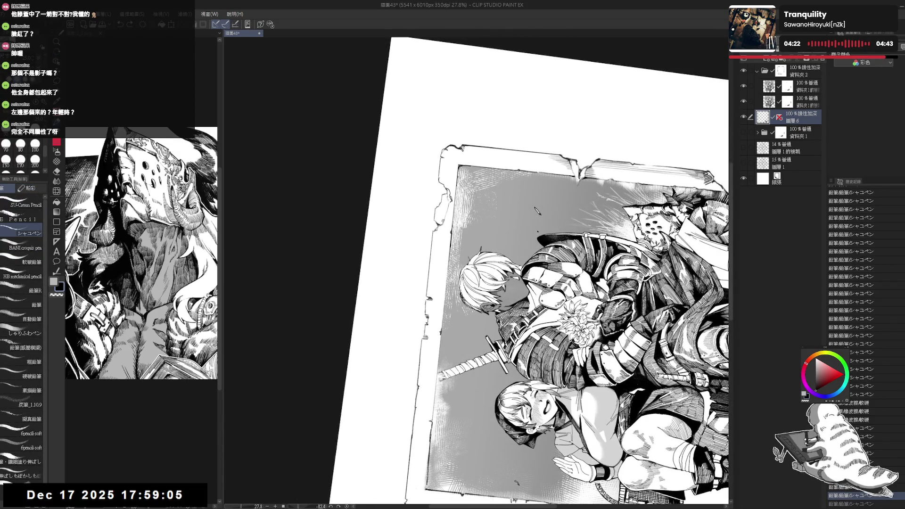
pyautogui.hotkey('ctrl', 'z')
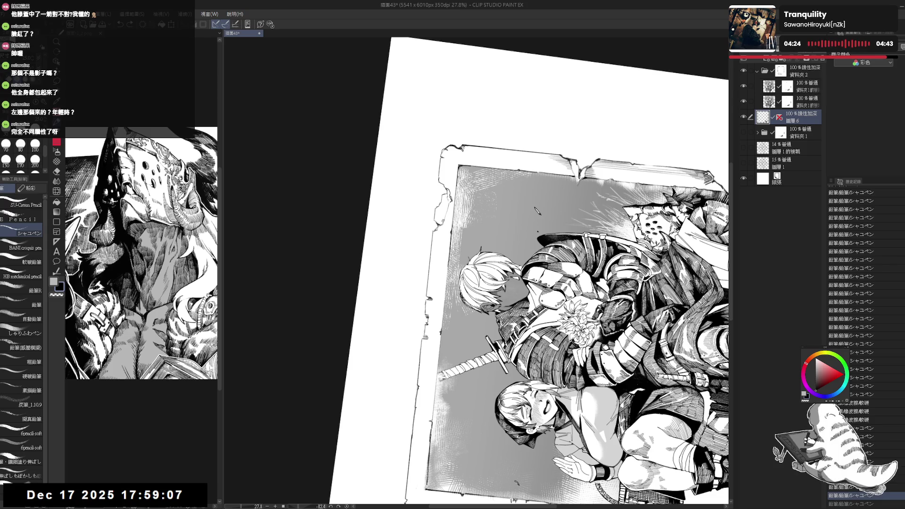
pyautogui.moveTo(446, 291); pyautogui.dragTo(444, 268)
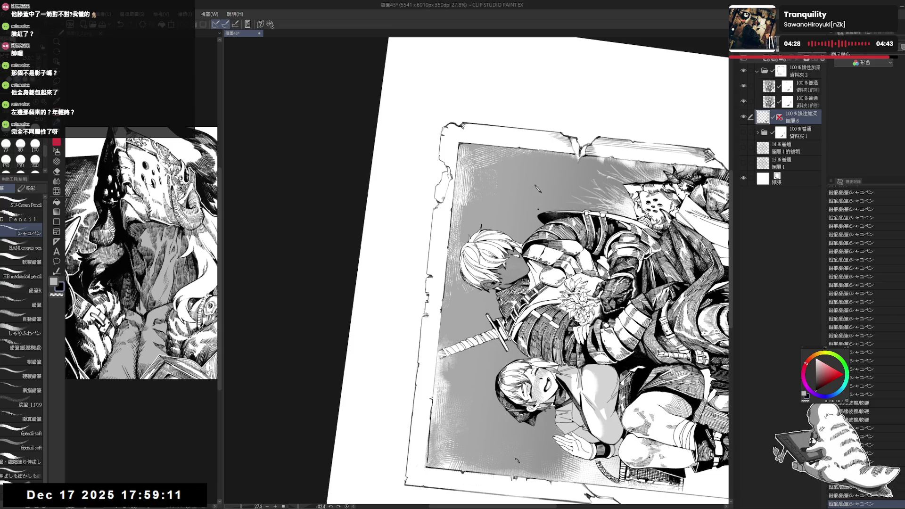
pyautogui.moveTo(442, 307); pyautogui.dragTo(442, 283)
# Step: Draw a dark pencil line along the frame border with the canvas turned sideways
pyautogui.press('e')
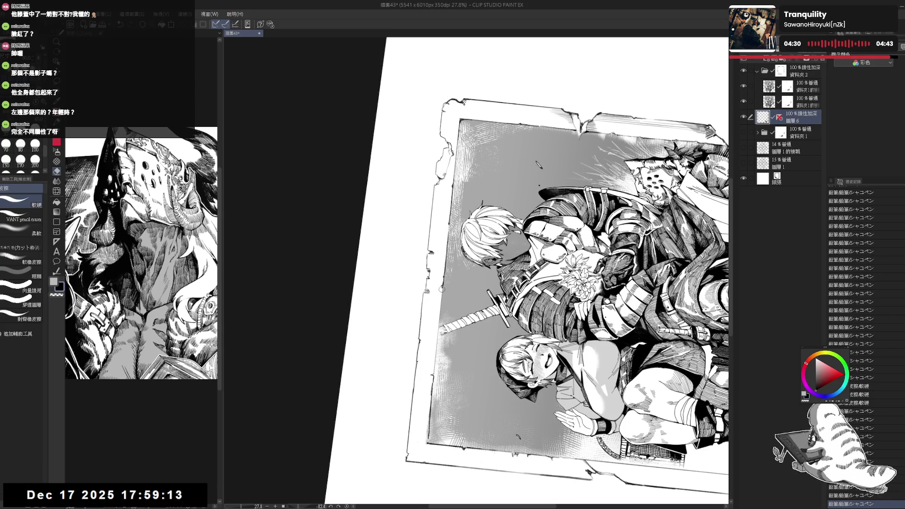
pyautogui.press('p')
pyautogui.hotkey('ctrl', '@')
pyautogui.moveTo(476, 183)
pyautogui.mouseDown()
pyautogui.moveTo(580, 222)
pyautogui.moveTo(614, 294)
pyautogui.mouseUp()
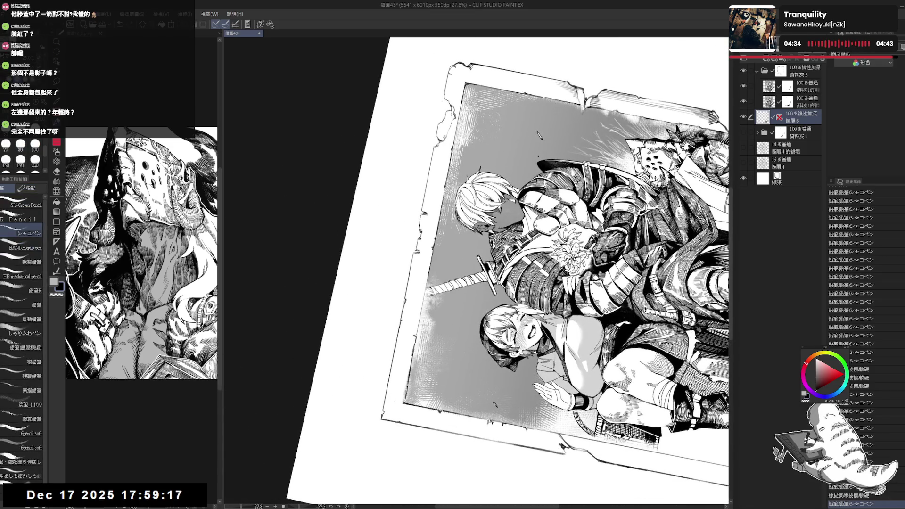
pyautogui.moveTo(427, 265); pyautogui.dragTo(427, 303)
pyautogui.moveTo(427, 264); pyautogui.dragTo(427, 284)
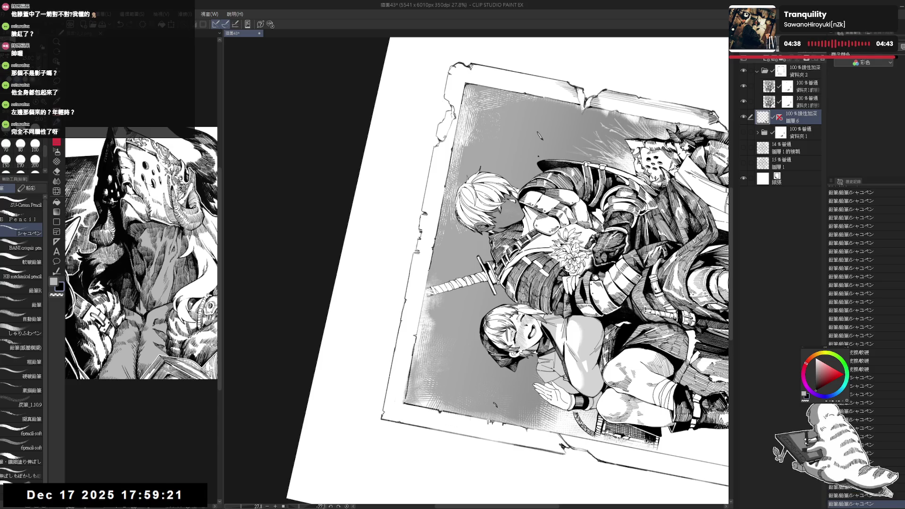
# Step: Darken a thin strip along the frame edge, then show the whole page upright
pyautogui.moveTo(589, 165); pyautogui.dragTo(636, 307)
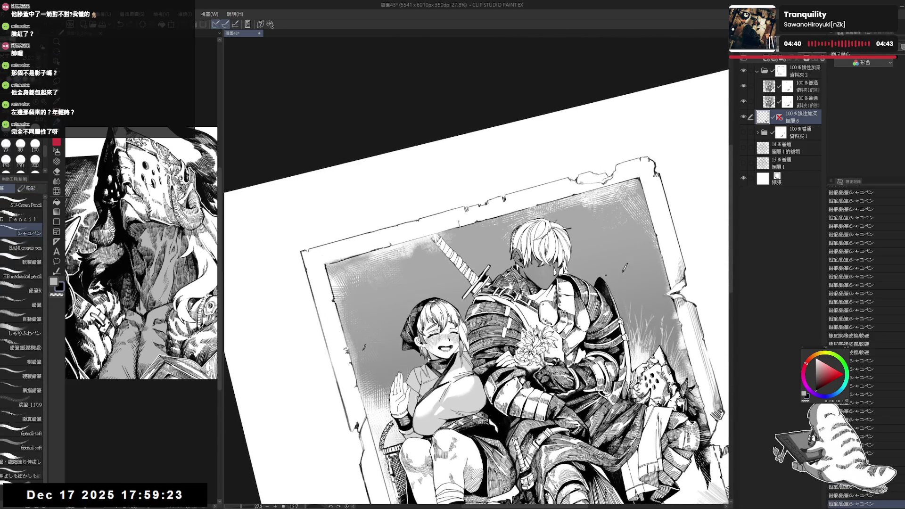
pyautogui.moveTo(613, 271); pyautogui.dragTo(499, 136)
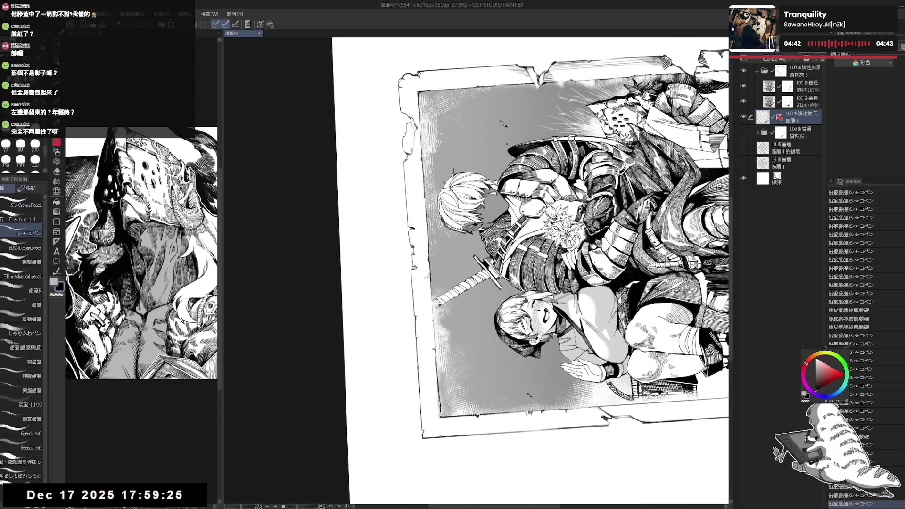
pyautogui.moveTo(434, 313); pyautogui.dragTo(434, 345)
pyautogui.moveTo(589, 165)
pyautogui.mouseDown()
pyautogui.moveTo(636, 282)
pyautogui.moveTo(613, 339)
pyautogui.moveTo(566, 386)
pyautogui.mouseUp()
pyautogui.press('p')
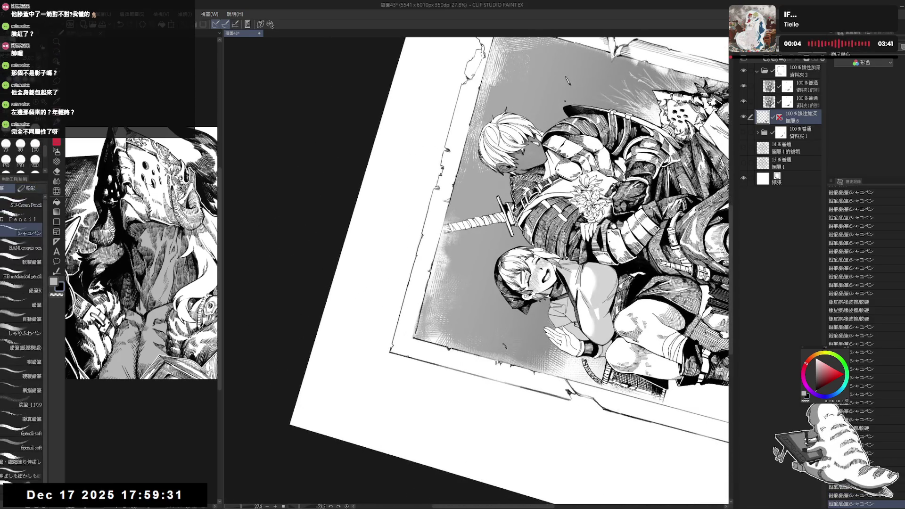
pyautogui.press('e')
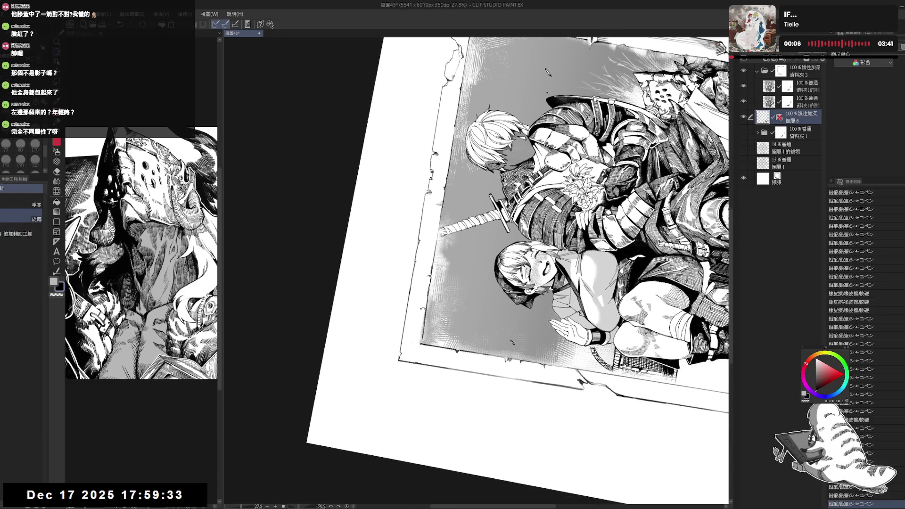
pyautogui.moveTo(438, 227); pyautogui.dragTo(414, 262)
pyautogui.press('p')
pyautogui.hotkey('ctrl', '0')
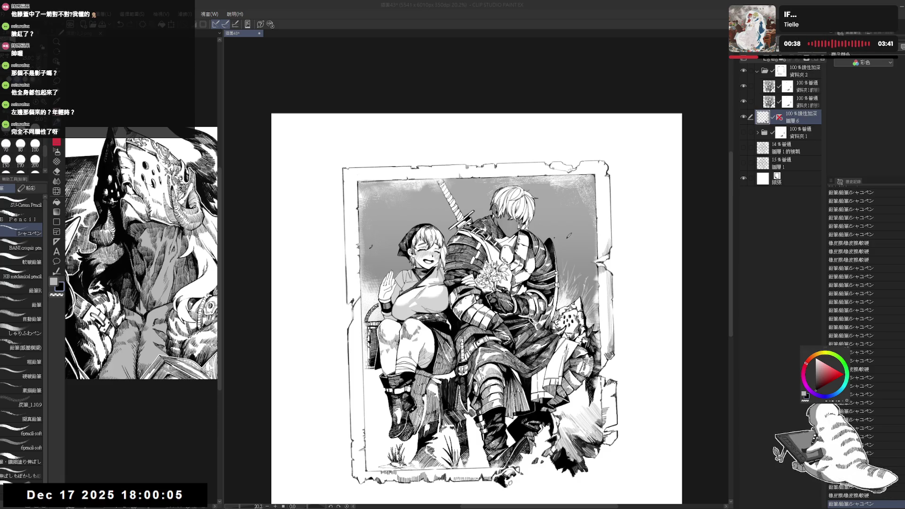
# Step: Add a new empty layer and place it beneath 圖層 6
pyautogui.hotkey('ctrl', '-')
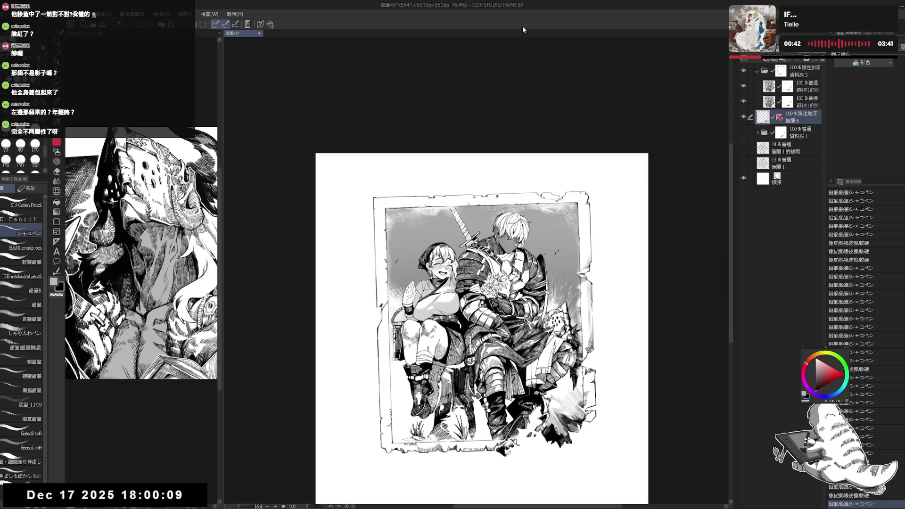
pyautogui.moveTo(521, 77); pyautogui.dragTo(431, 48)
pyautogui.click(743, 71)
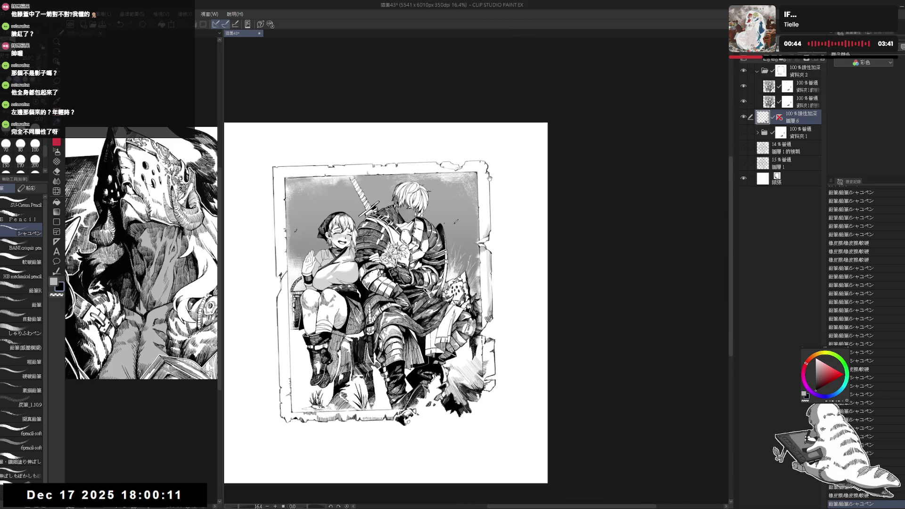
pyautogui.click(743, 70)
pyautogui.click(744, 58)
pyautogui.moveTo(796, 117); pyautogui.dragTo(796, 134)
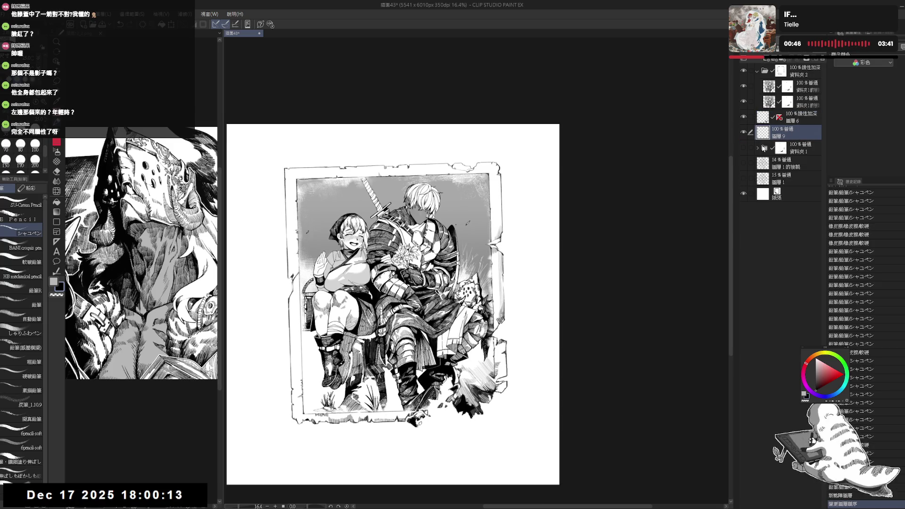
pyautogui.moveTo(400, 282); pyautogui.dragTo(409, 263)
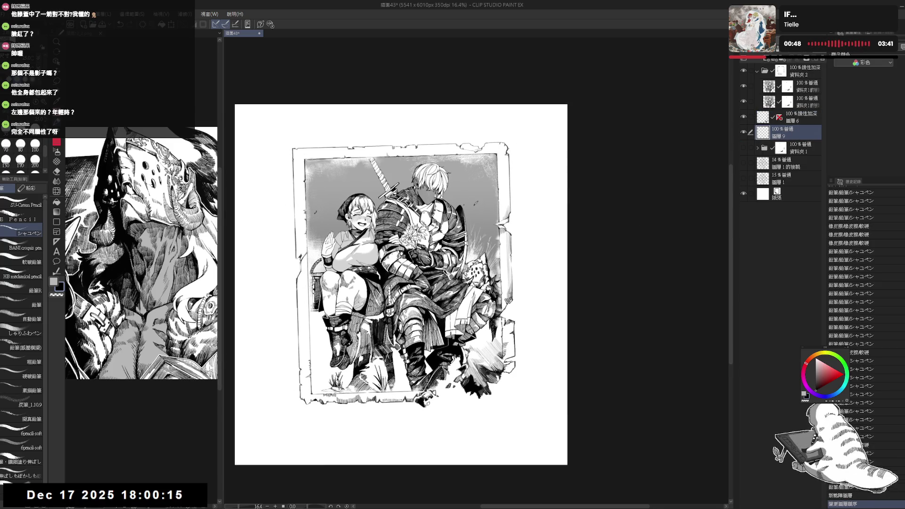
# Step: Ink lines down the frame's right edge with the pen, redoing one attempt
pyautogui.press('p')
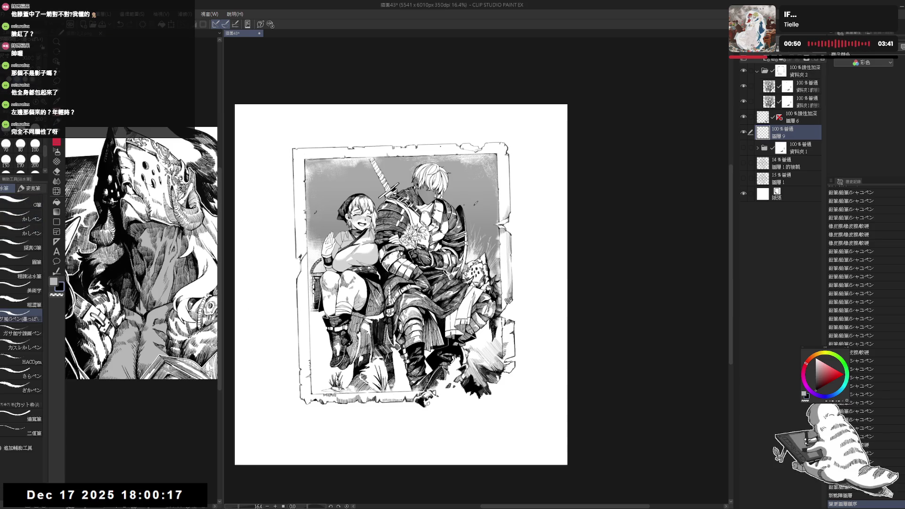
pyautogui.moveTo(550, 194); pyautogui.dragTo(536, 183)
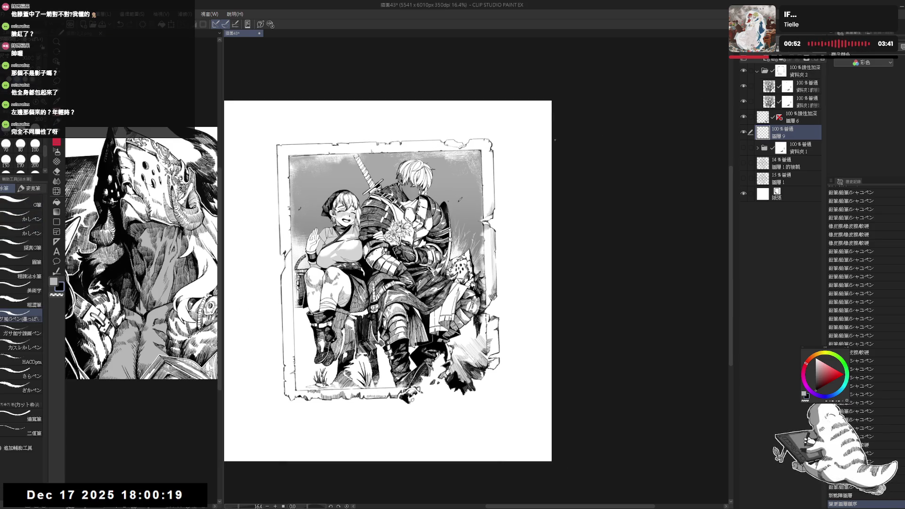
pyautogui.moveTo(495, 157); pyautogui.dragTo(496, 190)
pyautogui.moveTo(496, 151); pyautogui.dragTo(499, 215)
pyautogui.hotkey('ctrl', 'z')
pyautogui.hotkey('ctrl', 'z')
pyautogui.moveTo(496, 157); pyautogui.dragTo(498, 208)
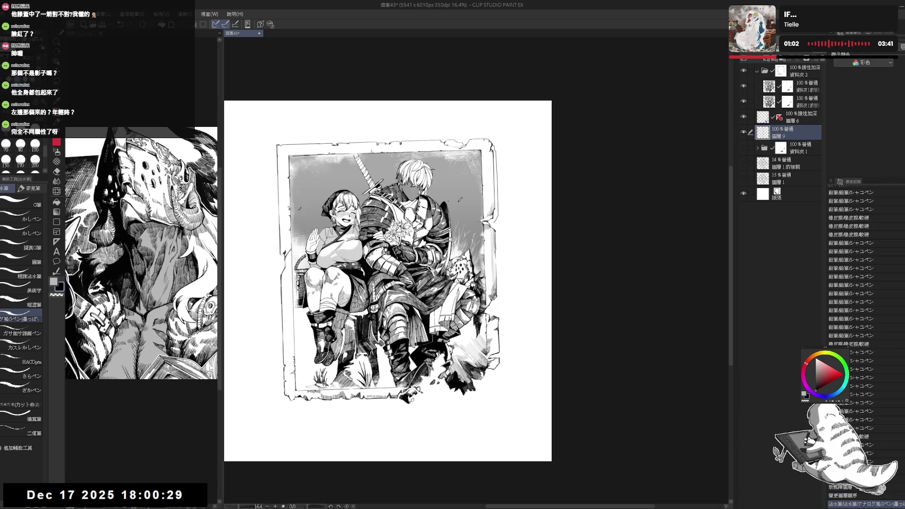
# Step: Erase and undo small stray marks along the frame's right edge
pyautogui.press('e')
pyautogui.moveTo(498, 197); pyautogui.dragTo(497, 219)
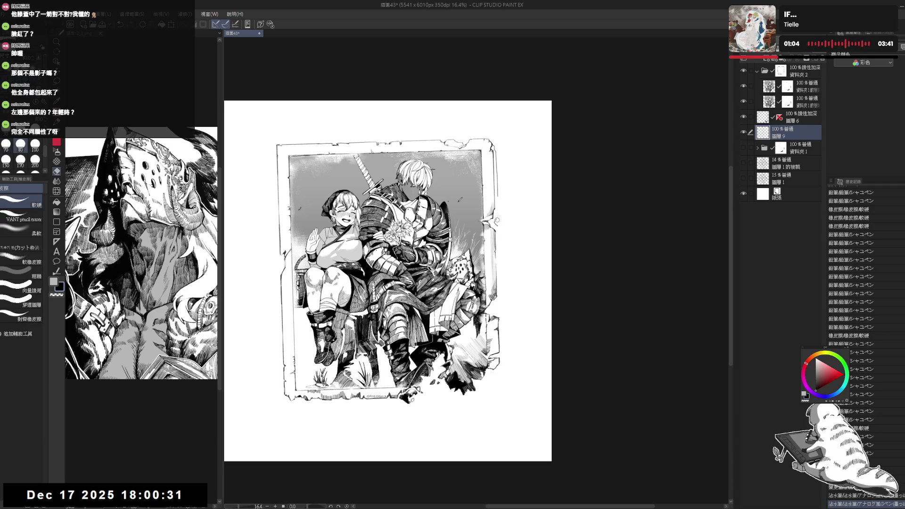
pyautogui.press('p')
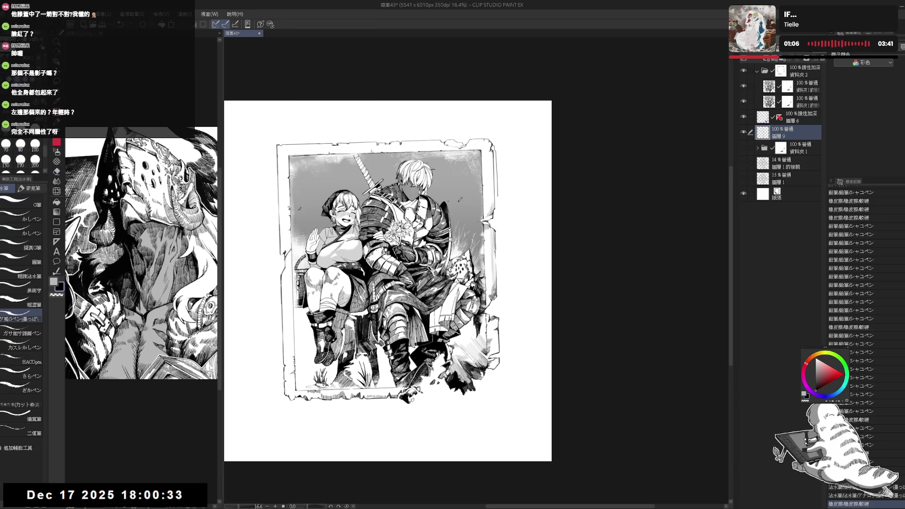
pyautogui.hotkey('ctrl', 'z')
pyautogui.press('e')
pyautogui.press('p')
pyautogui.moveTo(497, 215); pyautogui.dragTo(497, 226)
pyautogui.press('e')
pyautogui.press('p')
pyautogui.hotkey('ctrl', 'z')
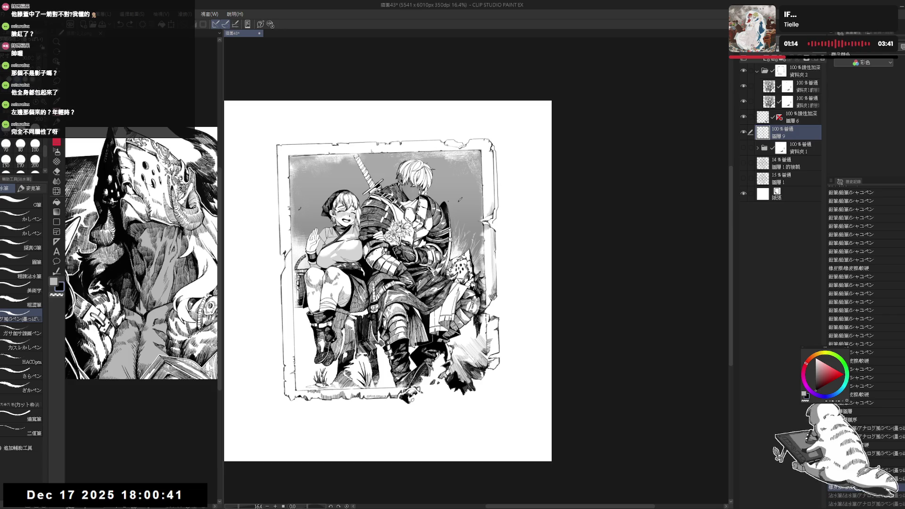
# Step: Try short vertical strokes lower on the frame's right edge, undoing them
pyautogui.moveTo(498, 256); pyautogui.dragTo(500, 286)
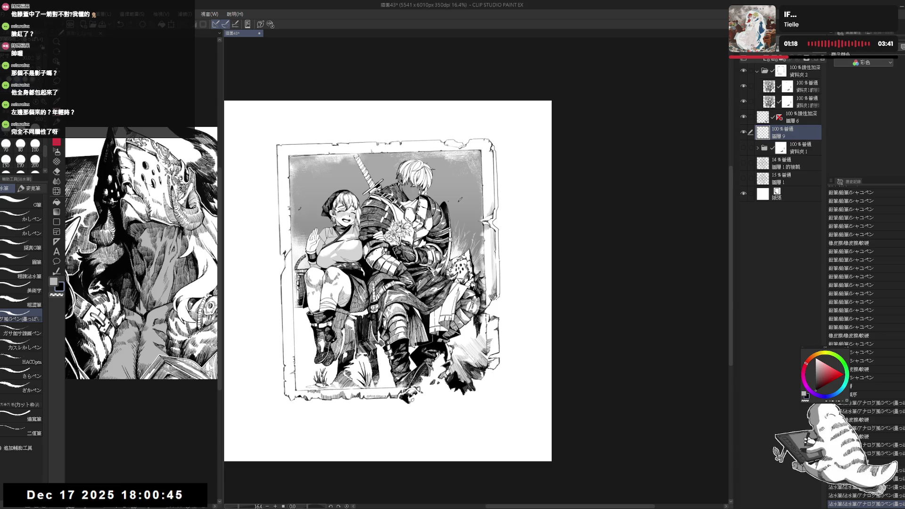
pyautogui.scroll(-1, 386, 264)
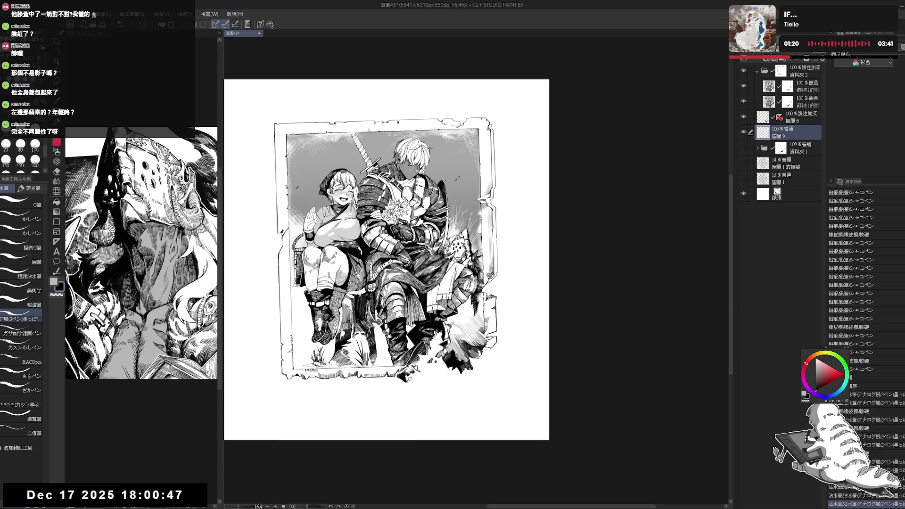
pyautogui.hotkey('ctrl', 'z')
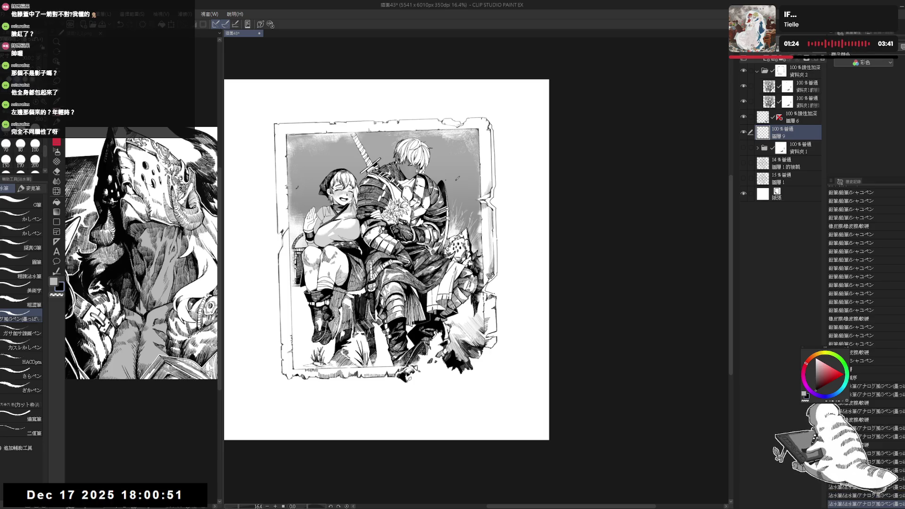
pyautogui.moveTo(498, 312); pyautogui.dragTo(499, 330)
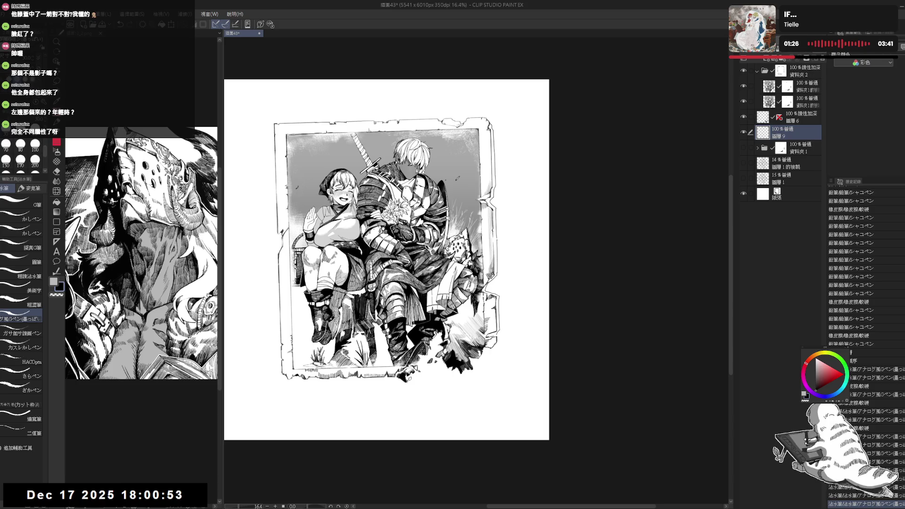
pyautogui.hotkey('ctrl', 'z')
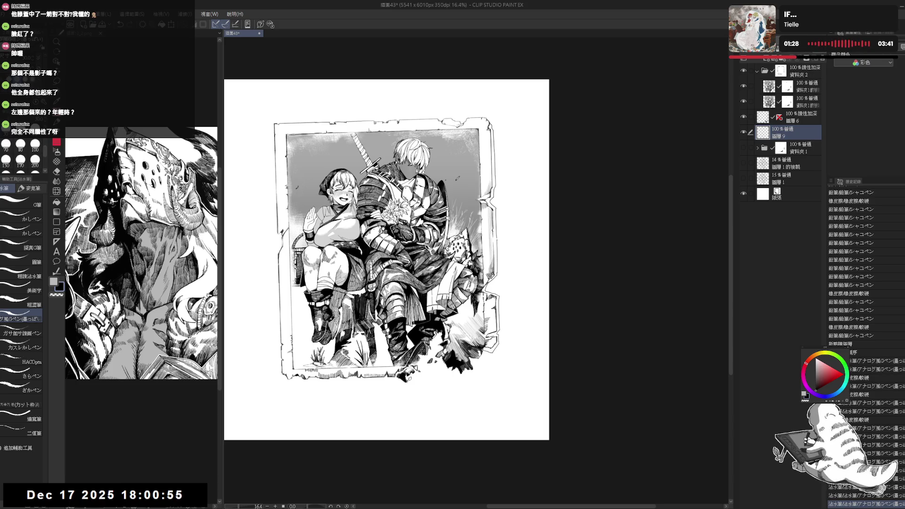
pyautogui.scroll(-1, 504, 234)
pyautogui.moveTo(499, 157); pyautogui.dragTo(484, 149)
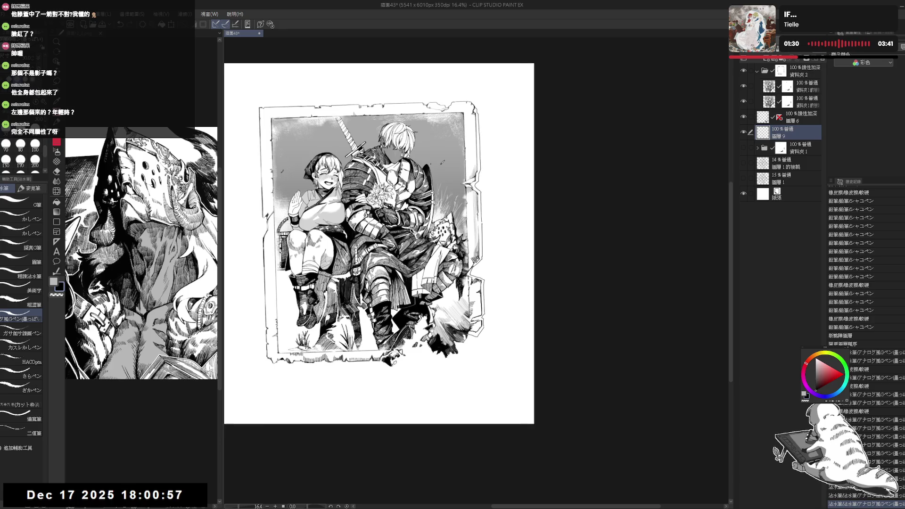
# Step: Auto-select the frame's right border, adding its pieces from top to bottom
pyautogui.press('w')
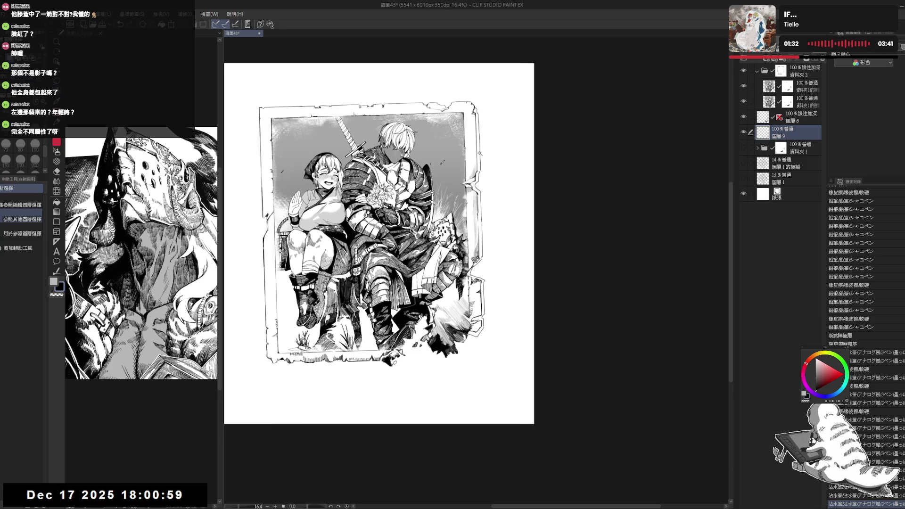
pyautogui.click(480, 155)
pyautogui.keyDown('shift'); pyautogui.click(479, 198); pyautogui.keyUp('shift')
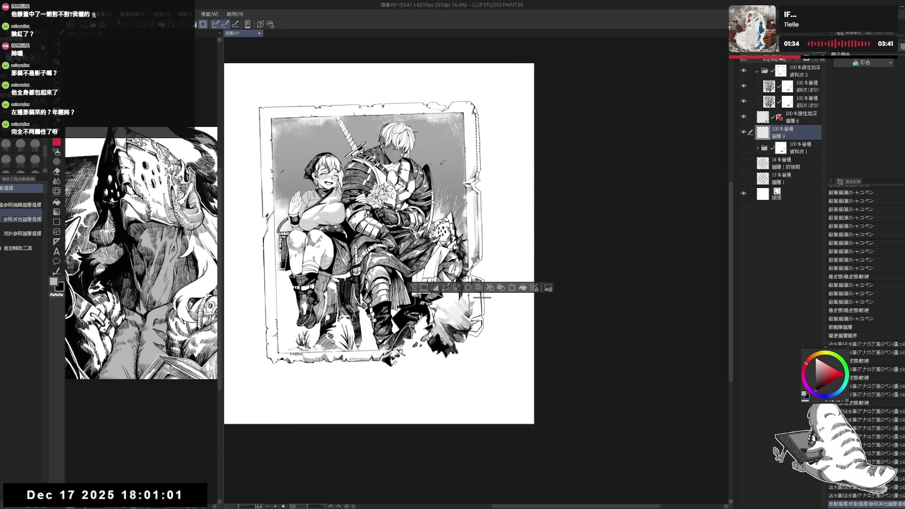
pyautogui.keyDown('shift'); pyautogui.click(479, 222); pyautogui.keyUp('shift')
pyautogui.keyDown('shift'); pyautogui.click(479, 255); pyautogui.keyUp('shift')
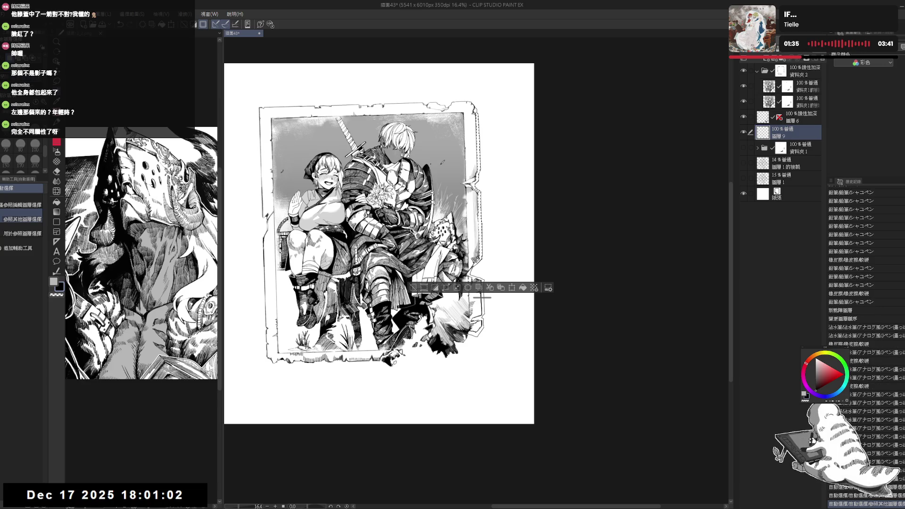
pyautogui.keyDown('shift'); pyautogui.click(481, 306); pyautogui.keyUp('shift')
pyautogui.keyDown('shift'); pyautogui.click(483, 323); pyautogui.keyUp('shift')
pyautogui.keyDown('shift'); pyautogui.click(483, 283); pyautogui.keyUp('shift')
pyautogui.keyDown('shift'); pyautogui.click(482, 301); pyautogui.keyUp('shift')
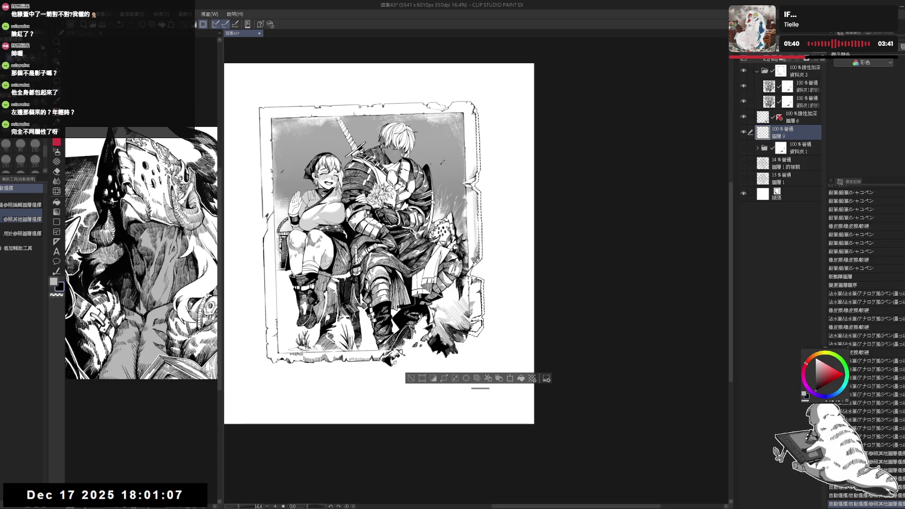
pyautogui.keyDown('shift'); pyautogui.click(479, 161); pyautogui.keyUp('shift')
pyautogui.keyDown('shift'); pyautogui.click(481, 288); pyautogui.keyUp('shift')
pyautogui.keyDown('shift'); pyautogui.click(478, 167); pyautogui.keyUp('shift')
# Step: On a new layer, fill the border selection with light grey and deselect
pyautogui.click(767, 59)
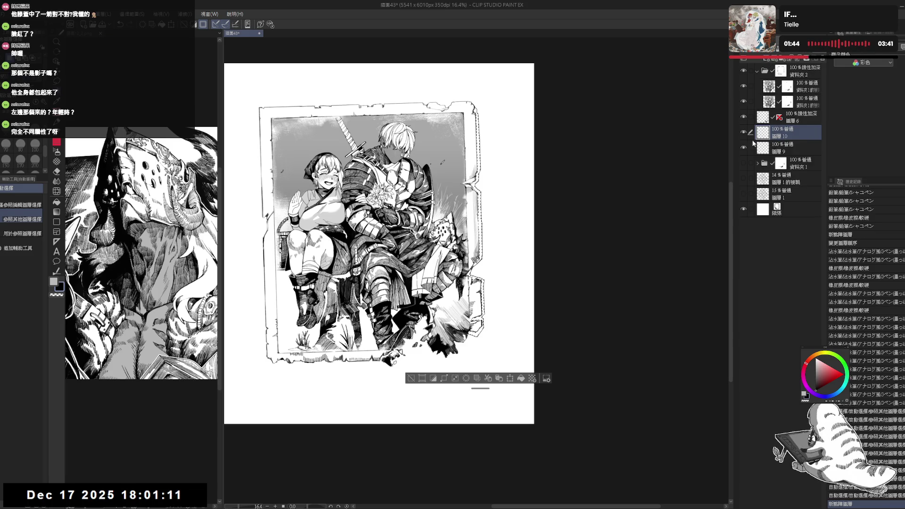
pyautogui.moveTo(535, 273); pyautogui.dragTo(562, 278)
pyautogui.press('x')
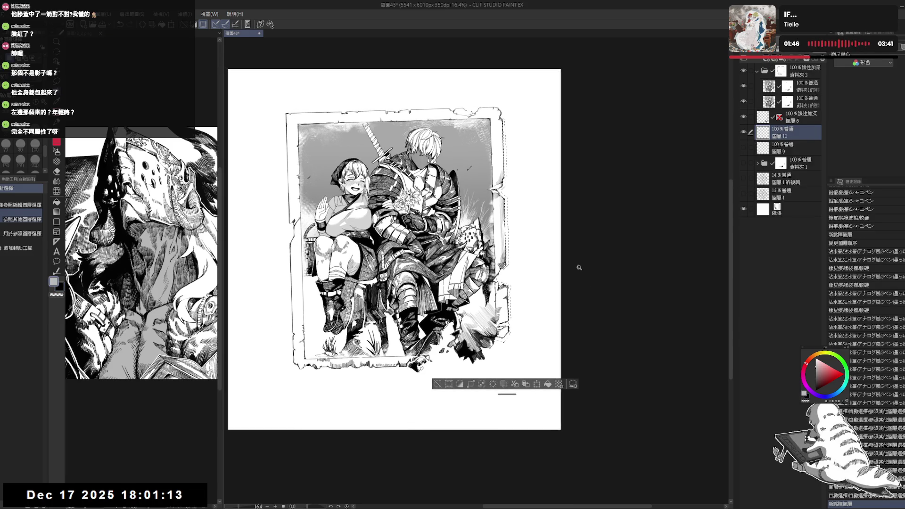
pyautogui.hotkey('alt', 'BackSpace')
pyautogui.hotkey('ctrl', 'd')
pyautogui.scroll(2, 525, 212)
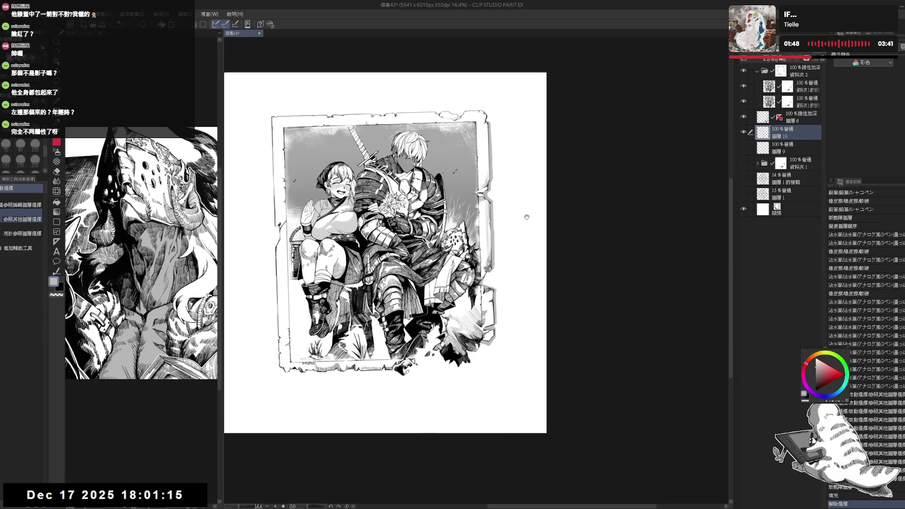
# Step: Erase the excess grey fill along the frame's right border
pyautogui.press('e')
pyautogui.moveTo(501, 196); pyautogui.dragTo(487, 256)
pyautogui.moveTo(487, 257)
pyautogui.mouseDown()
pyautogui.moveTo(484, 247)
pyautogui.moveTo(485, 273)
pyautogui.mouseUp()
pyautogui.press('p')
# Step: Shade the frame's right edge with grey pencil strokes
pyautogui.moveTo(391, 283); pyautogui.dragTo(386, 247)
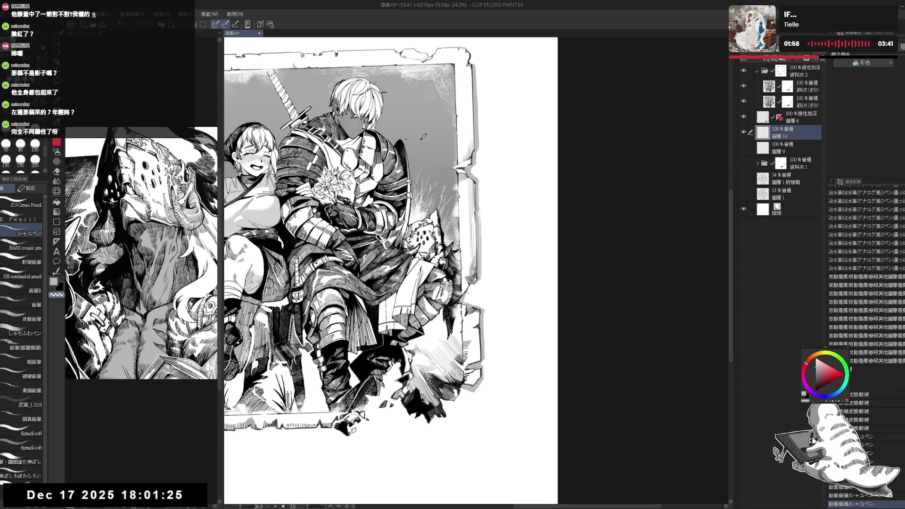
pyautogui.press('x')
pyautogui.moveTo(484, 274); pyautogui.dragTo(488, 375)
pyautogui.press('x')
pyautogui.press('x')
pyautogui.press('x')
pyautogui.moveTo(488, 372); pyautogui.dragTo(489, 377)
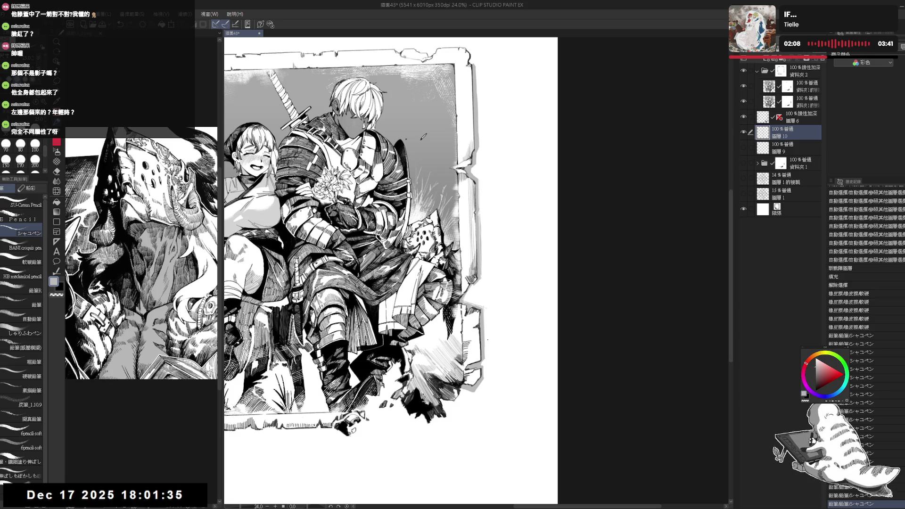
pyautogui.scroll(-1, 390, 271)
pyautogui.moveTo(485, 307); pyautogui.dragTo(484, 349)
pyautogui.press('e')
pyautogui.press('p')
pyautogui.press('x')
# Step: Refine the edge strokes near the rubble on a rotated canvas, erasing excess with transparent colour
pyautogui.moveTo(471, 189); pyautogui.dragTo(372, 157)
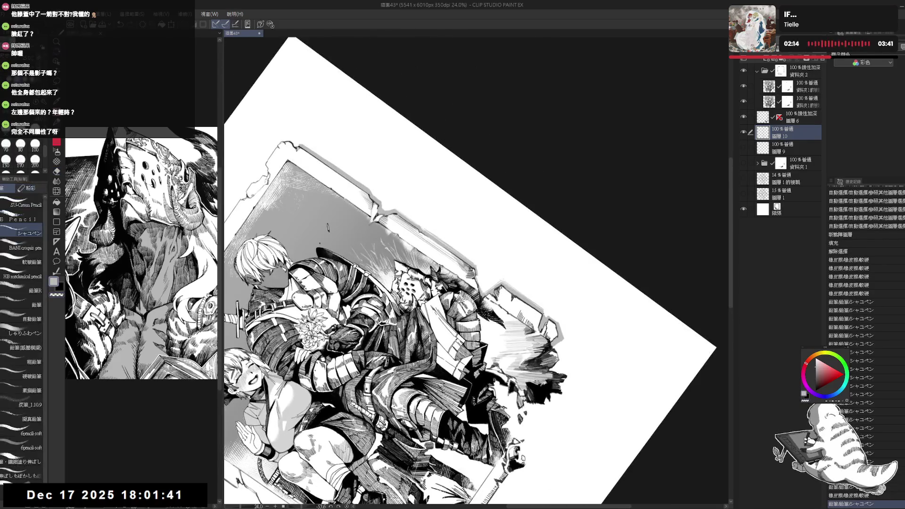
pyautogui.press('c')
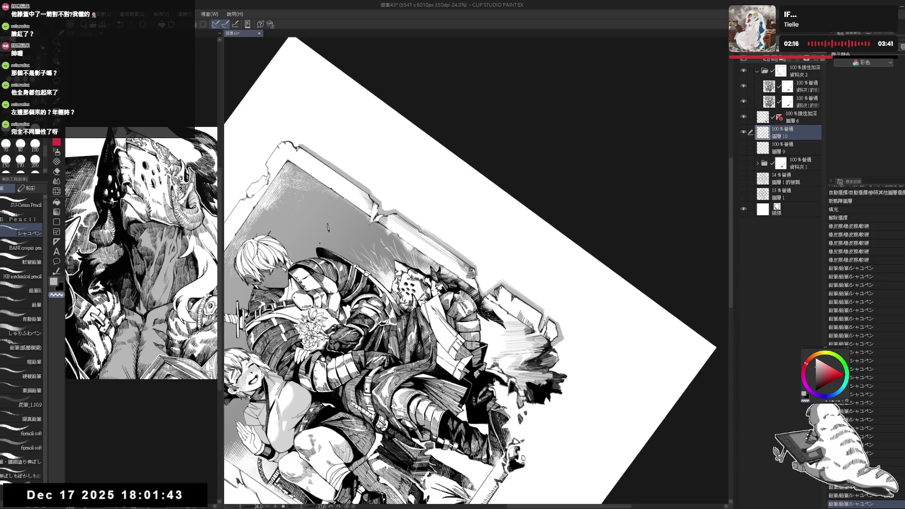
pyautogui.moveTo(543, 319); pyautogui.dragTo(540, 349)
pyautogui.hotkey('ctrl', '@')
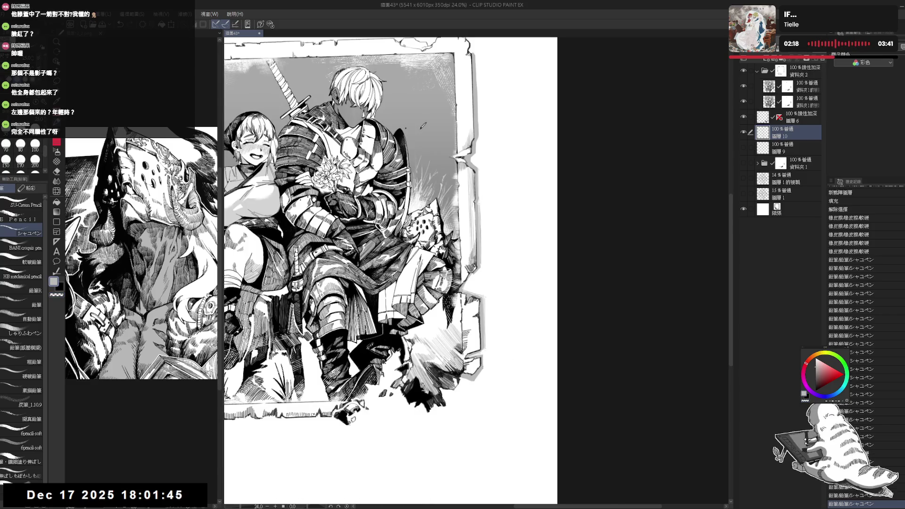
pyautogui.press('c')
pyautogui.moveTo(483, 360)
pyautogui.mouseDown()
pyautogui.moveTo(483, 373)
pyautogui.moveTo(464, 377)
pyautogui.moveTo(473, 385)
pyautogui.mouseUp()
pyautogui.press('c')
pyautogui.press('c')
pyautogui.press('c')
pyautogui.scroll(3, 465, 377)
pyautogui.press('c')
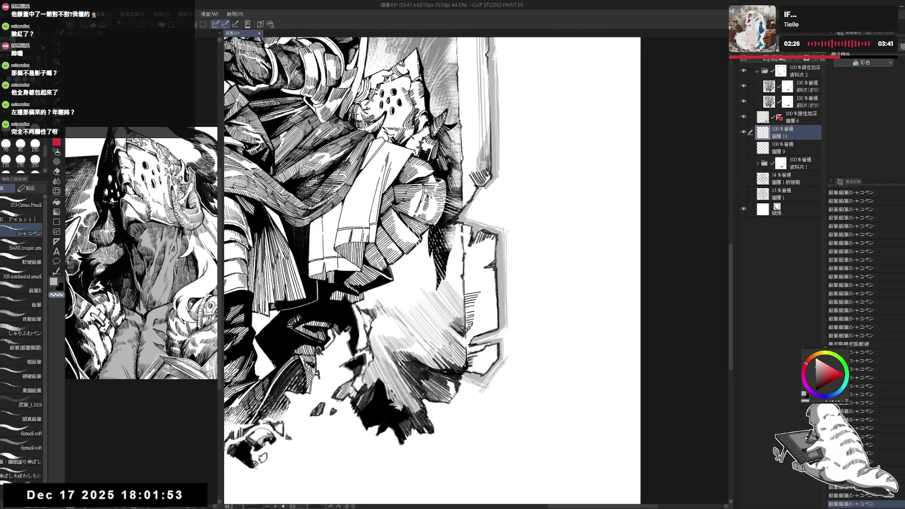
pyautogui.scroll(-3, 472, 368)
pyautogui.moveTo(536, 228); pyautogui.dragTo(543, 248)
# Step: Enable the layer's Border effect with a thin grey edge of width 2
pyautogui.click(868, 55)
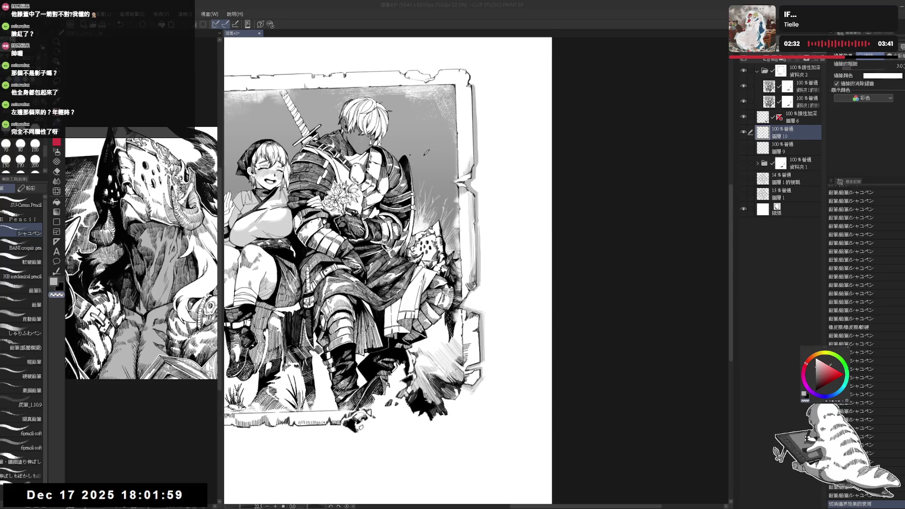
pyautogui.scroll(2, 414, 141)
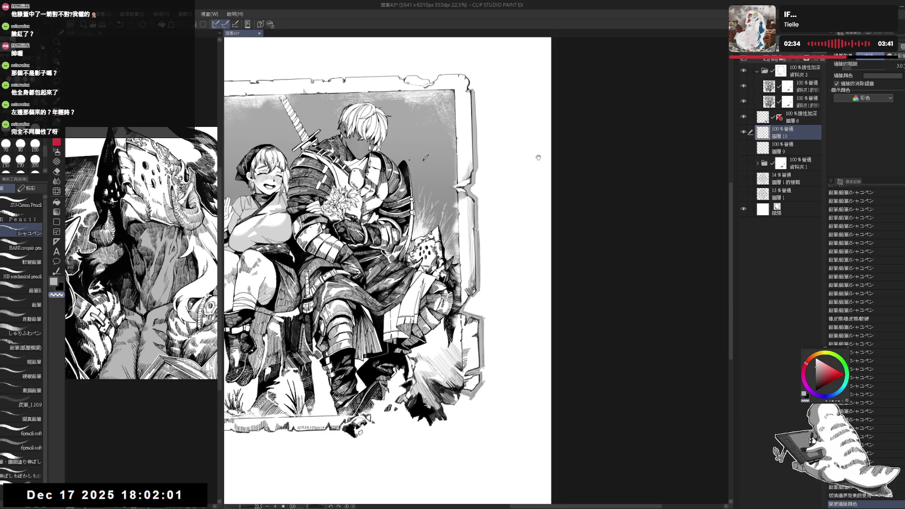
pyautogui.scroll(1, 406, 269)
pyautogui.click(895, 75)
pyautogui.scroll(-4, 605, 170)
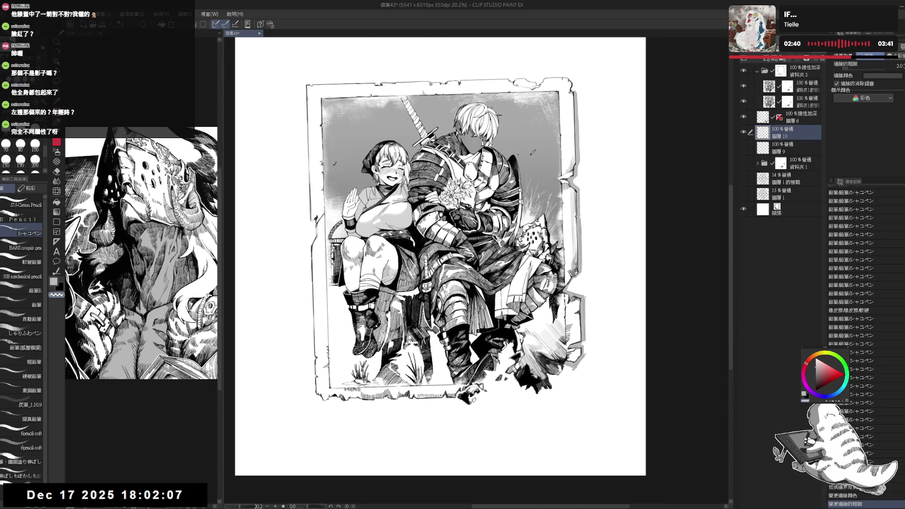
# Step: Save the illustration
pyautogui.moveTo(410, 336); pyautogui.dragTo(396, 337)
pyautogui.moveTo(513, 230); pyautogui.dragTo(468, 232)
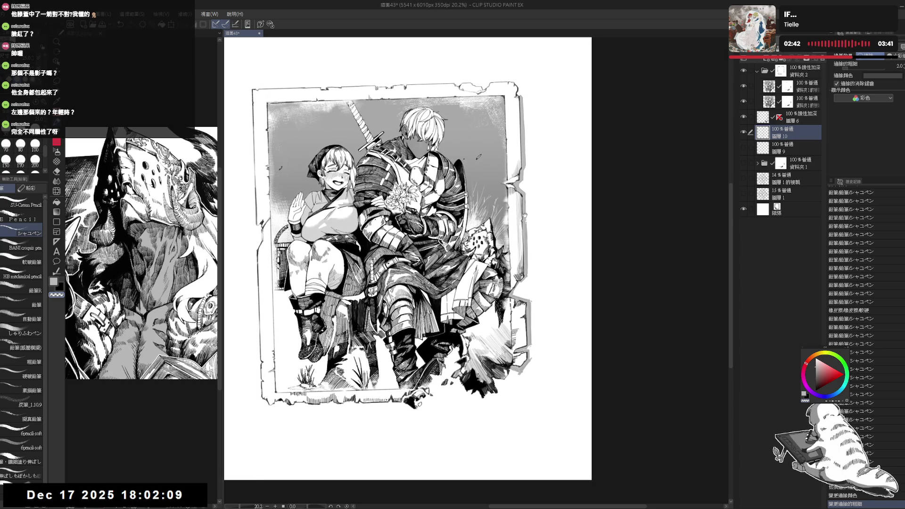
pyautogui.hotkey('ctrl', 's')
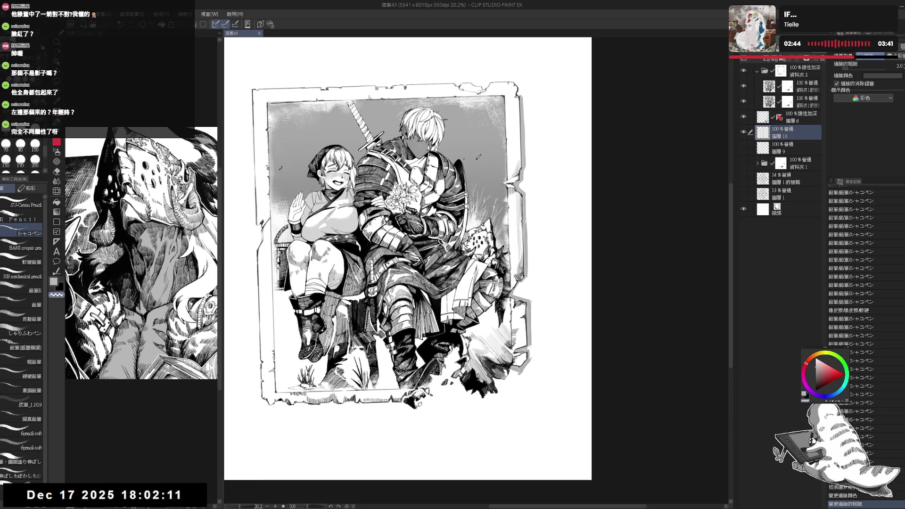